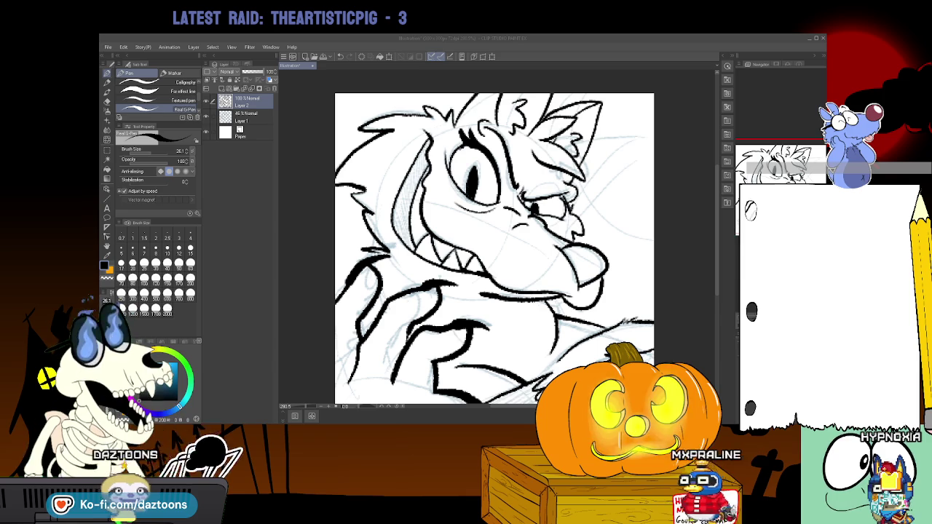
Paste the copied cover image with white lettering over the wolf sketch as new Layer 3.
mouse_move(495, 249)
left_mouse_down()
mouse_move(494, 289)
mouse_move(494, 232)
left_mouse_up()
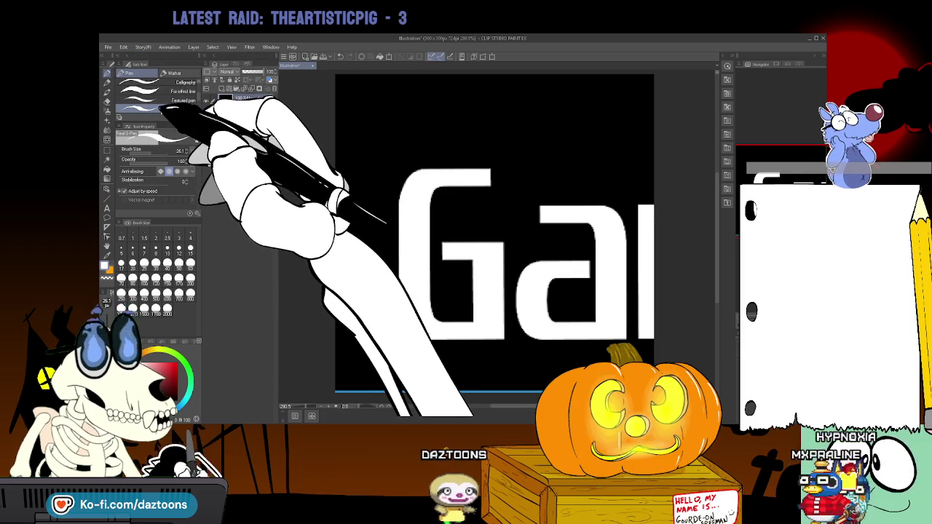
key("ctrl+t")
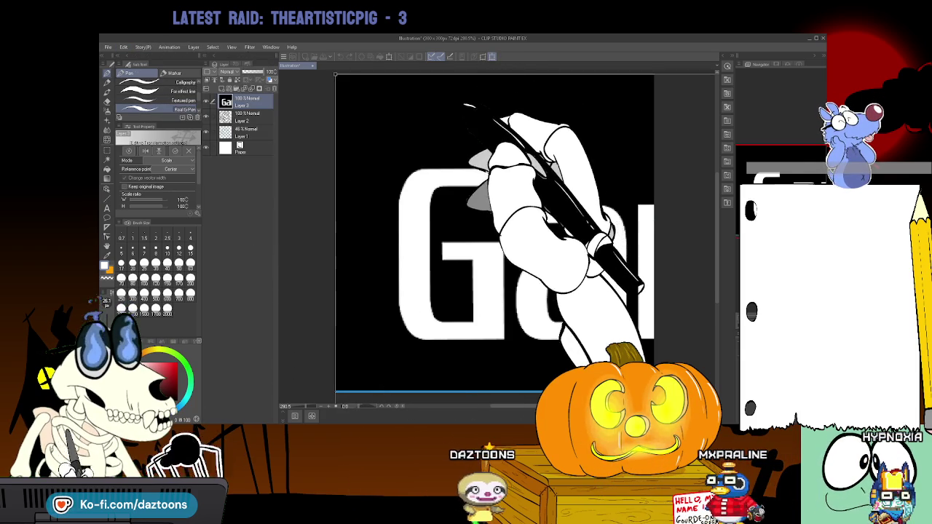
Scale the pasted GameStation2 cover down through about 55% and 33% toward roughly 25%.
left_click_drag(448, 138, 559, 285)
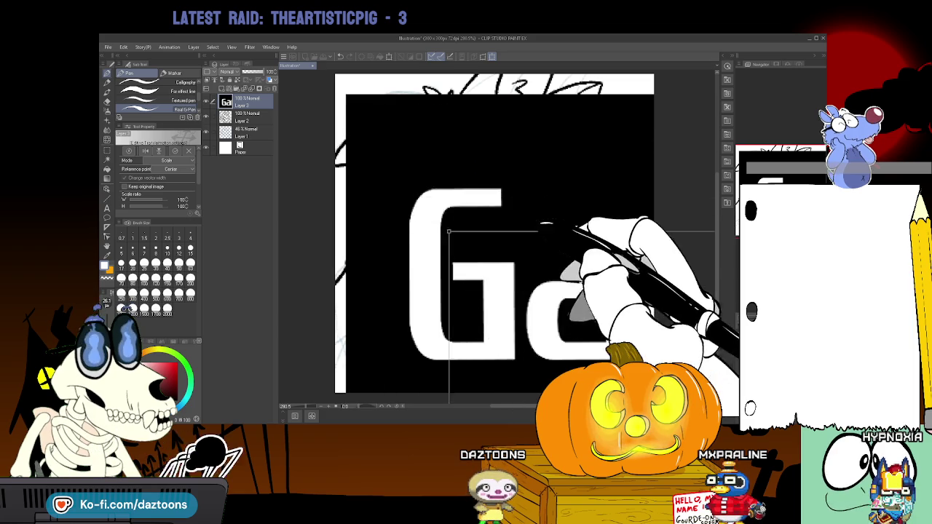
mouse_move(457, 242)
left_mouse_down()
mouse_move(304, 153)
mouse_move(330, 205)
mouse_move(373, 116)
left_mouse_up()
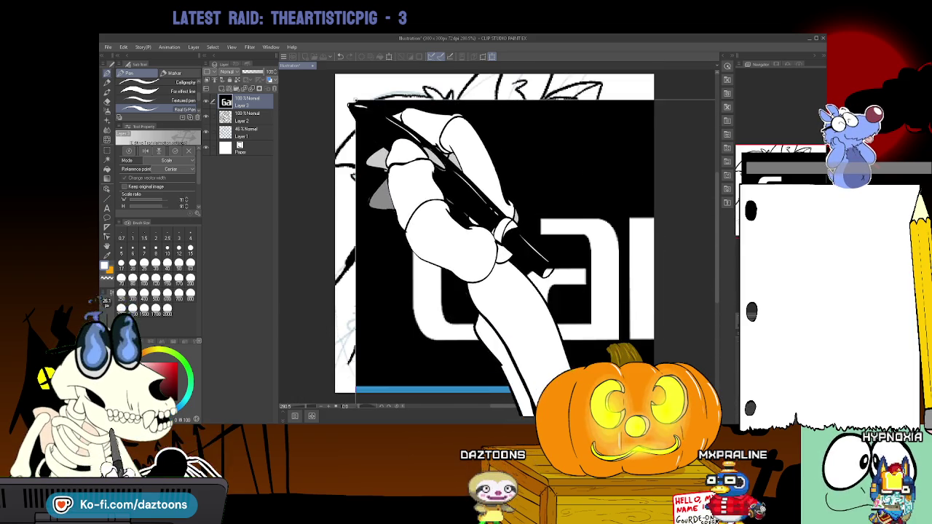
left_click_drag(372, 116, 290, 86)
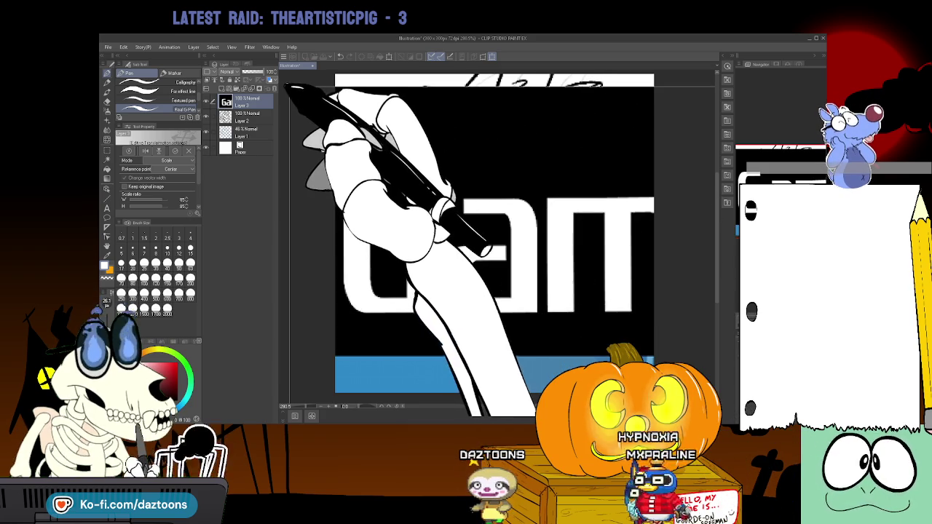
mouse_move(336, 149)
left_mouse_down()
mouse_move(318, 104)
mouse_move(350, 117)
mouse_move(366, 112)
mouse_move(582, 291)
mouse_move(699, 349)
mouse_move(358, 138)
left_mouse_up()
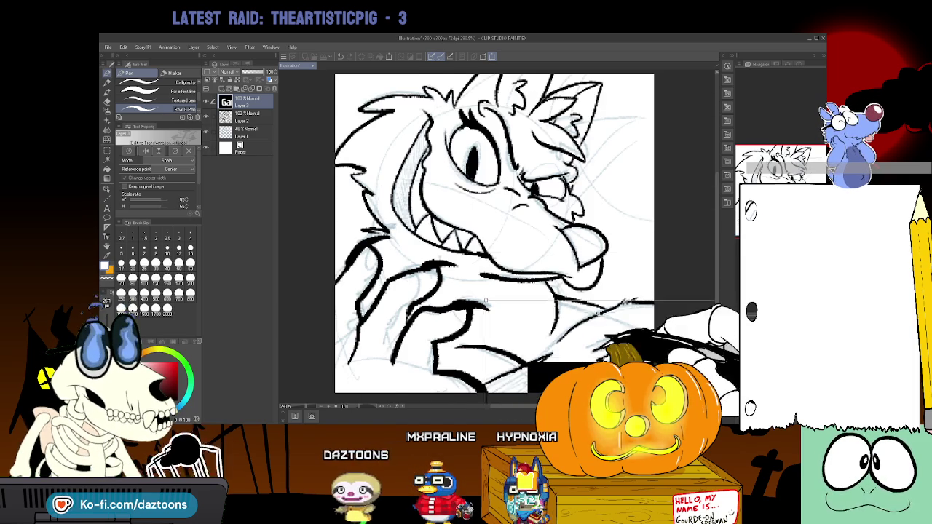
mouse_move(358, 139)
left_mouse_down()
mouse_move(345, 107)
mouse_move(313, 93)
left_mouse_up()
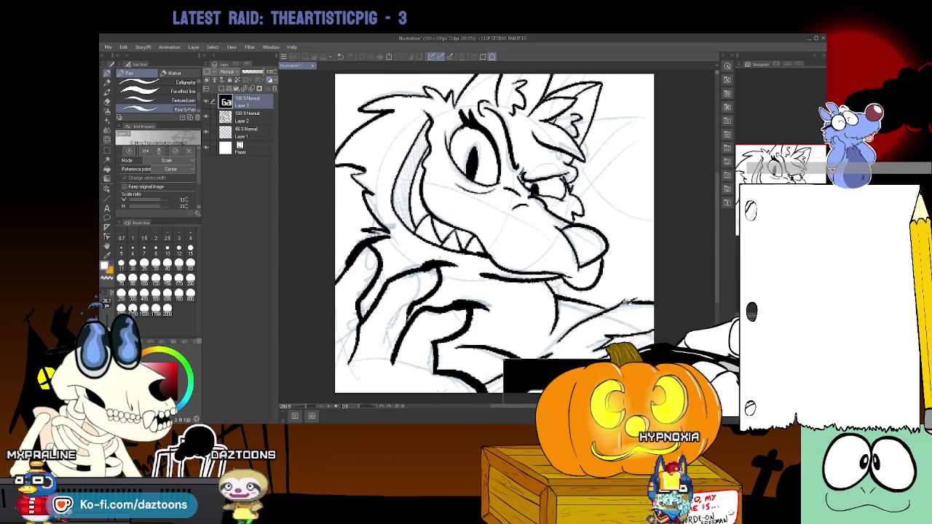
mouse_move(380, 195)
left_mouse_down()
mouse_move(291, 74)
mouse_move(492, 346)
mouse_move(375, 74)
left_mouse_up()
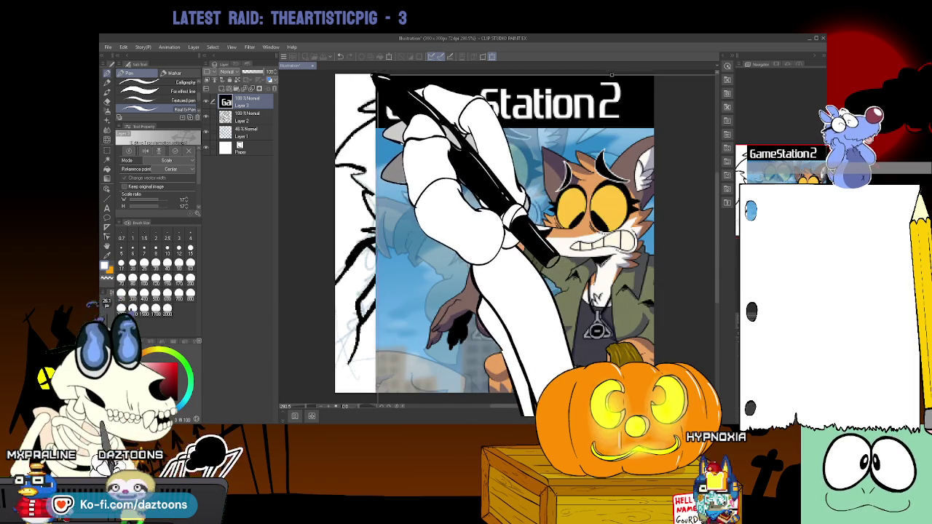
Scale the cover reference down to 11% and sample its orange with the Eyedropper.
left_click_drag(375, 74, 466, 129)
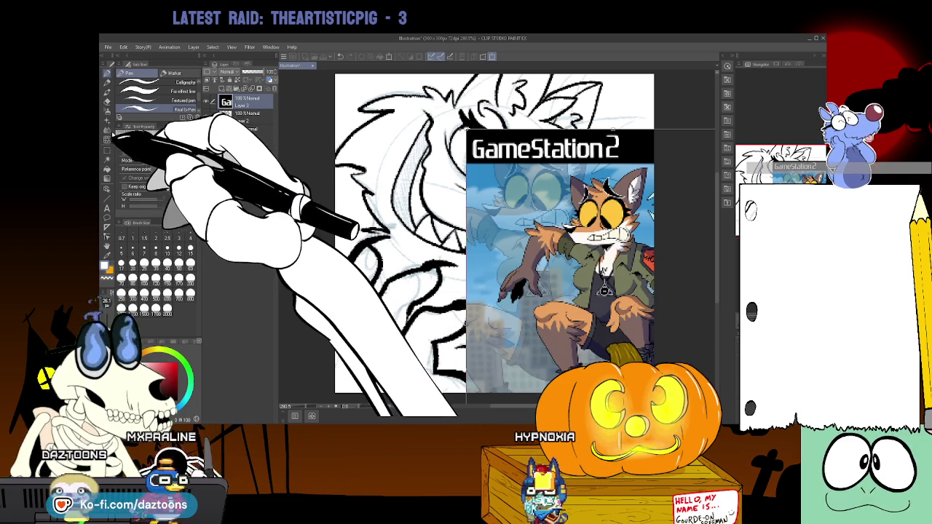
left_click(110, 254)
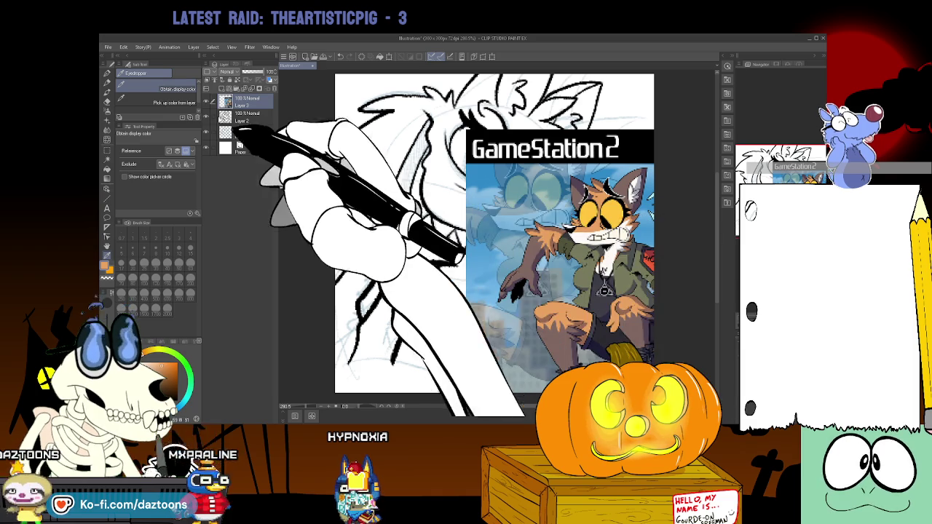
Add new Layer 4 below the line art and fill the wolf's muzzle orange.
left_click(210, 88)
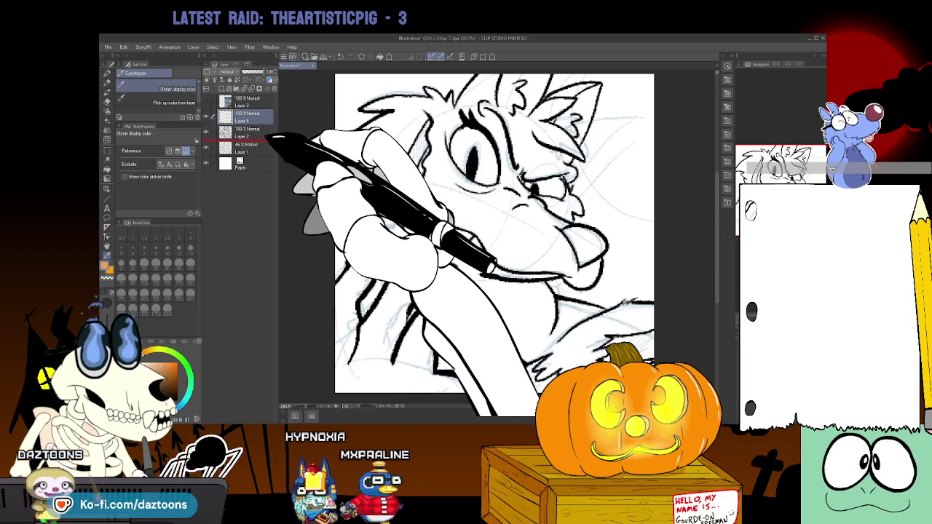
left_click_drag(248, 116, 248, 135)
left_click(107, 168)
left_click(514, 243)
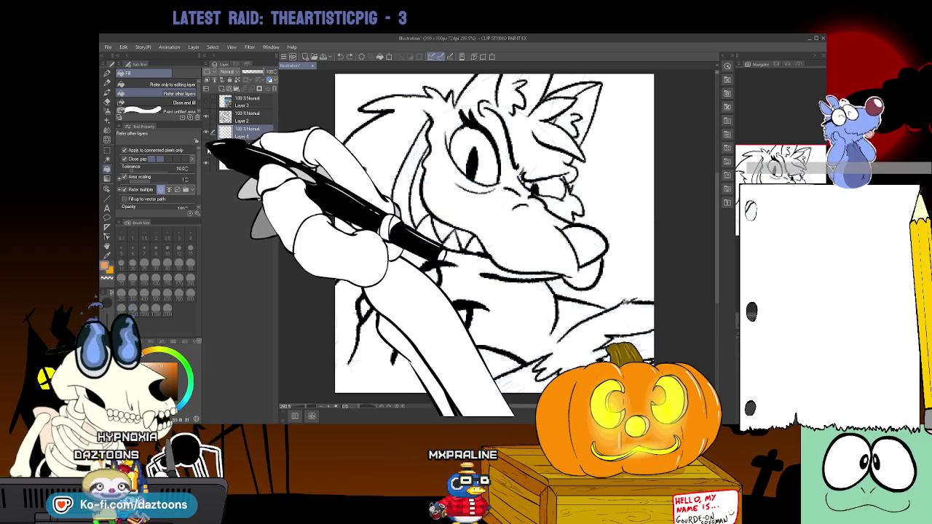
Flood the wolf's head fur, neck, chest, hair and ear with flat orange on Layer 4.
left_click(531, 246)
left_click(536, 162)
left_click(548, 144)
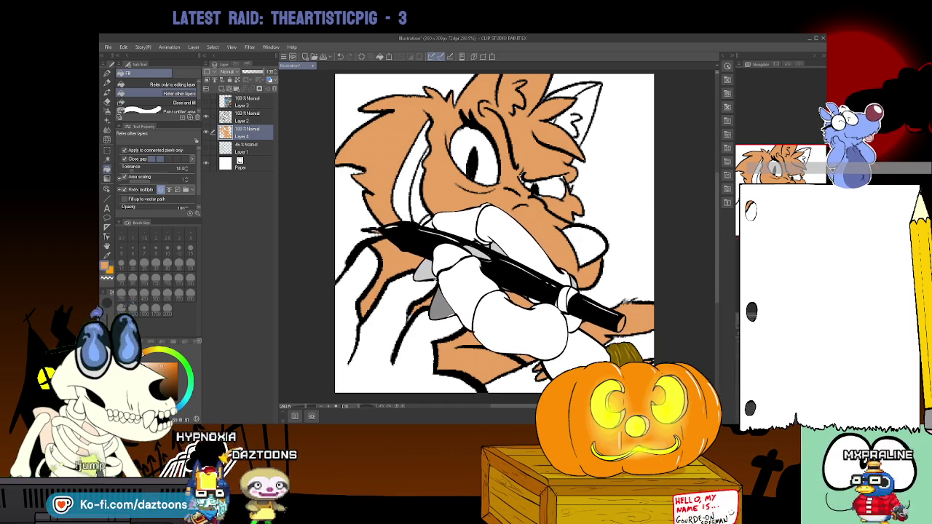
key("p")
key("p")
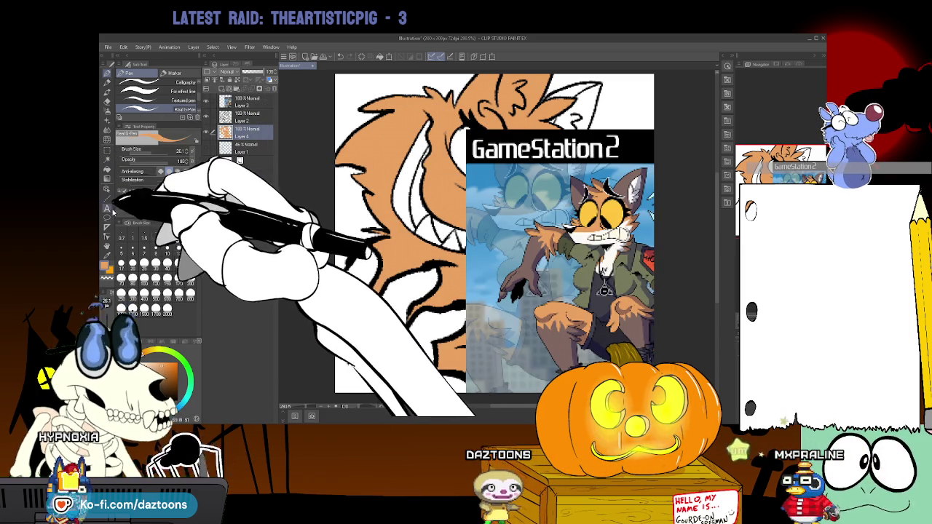
left_click(108, 247)
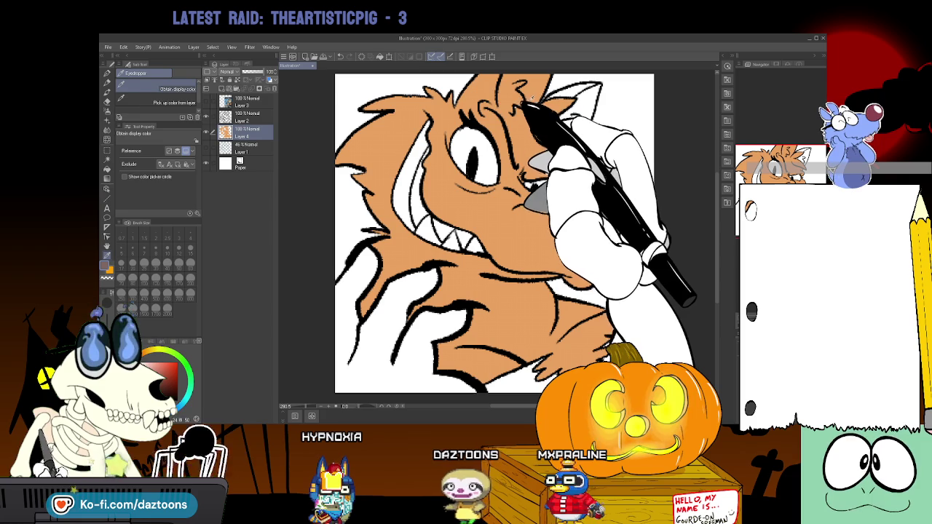
Sample a brownish-grey and fill the wolf's lower-left body with it.
key("p")
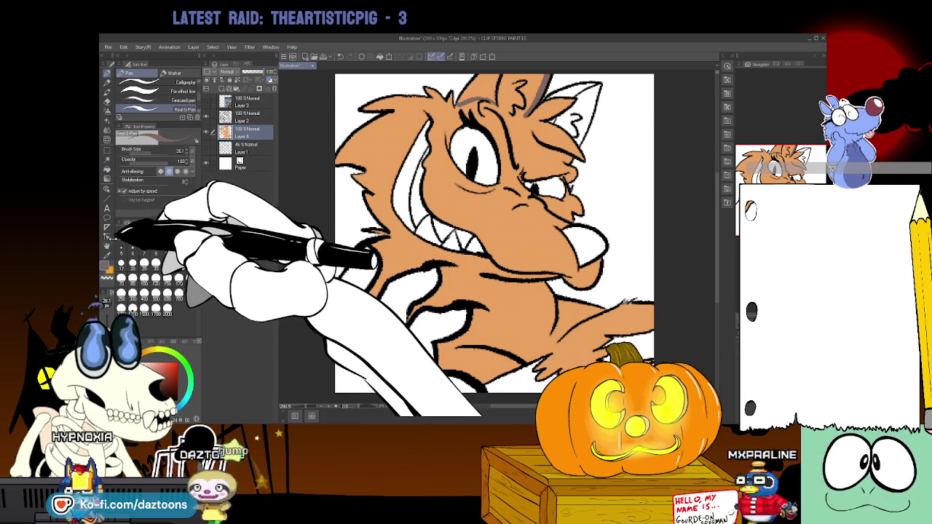
key("i")
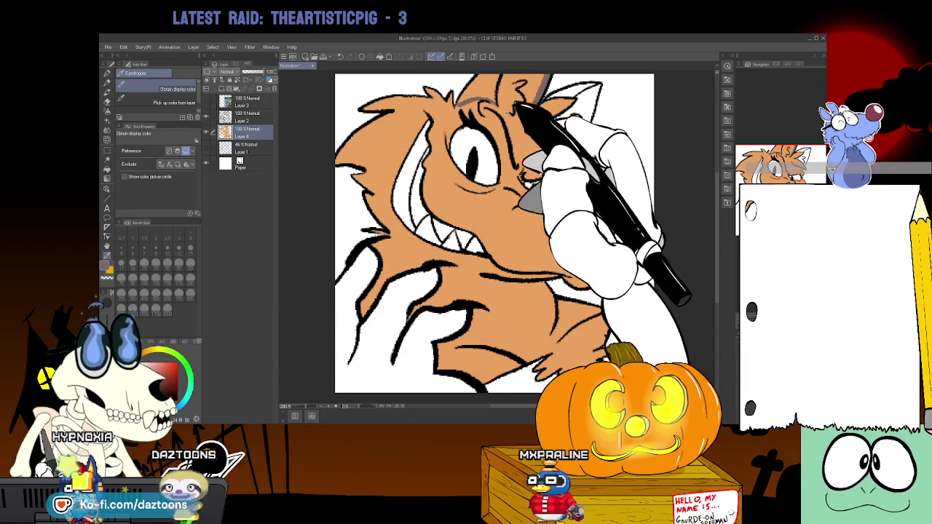
left_click(107, 158)
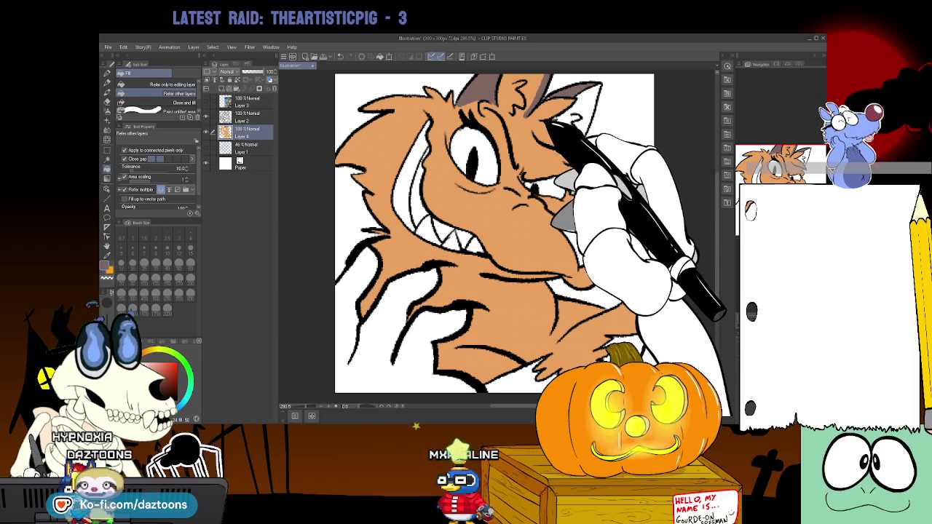
key("p")
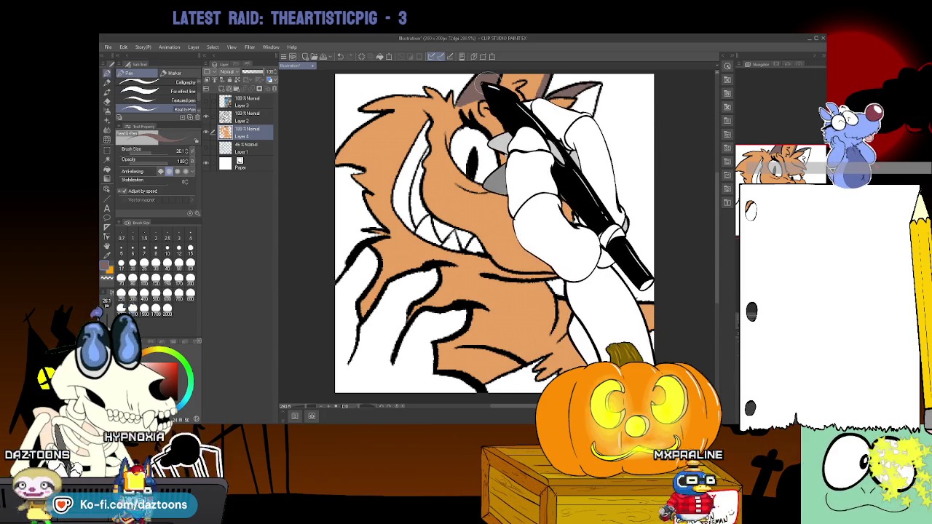
left_click(111, 255)
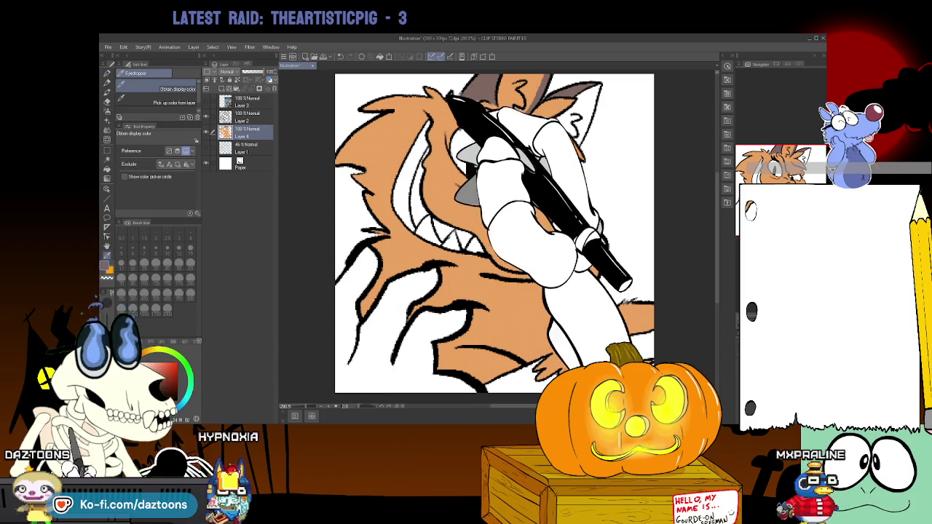
left_click(112, 168)
left_click(404, 305)
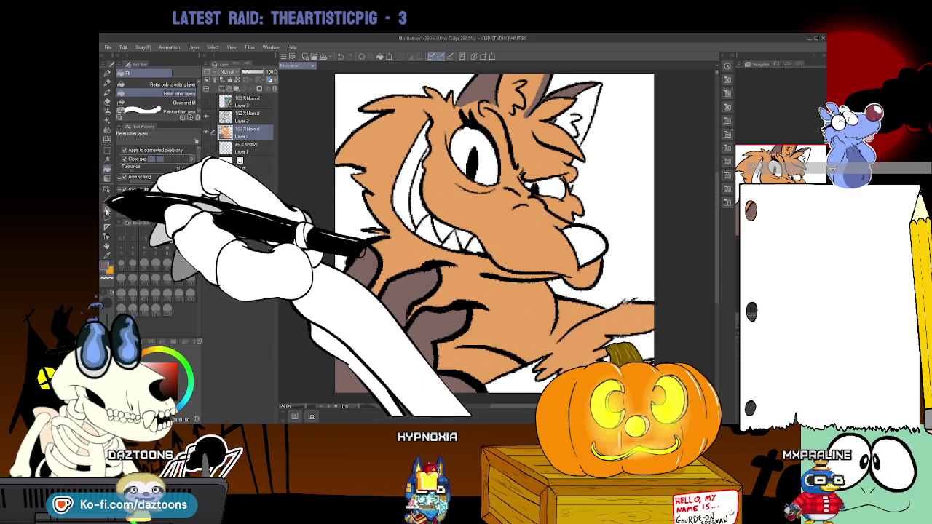
Sample white from the wolf's ear and hide the white Paper layer, leaving transparency.
key("i")
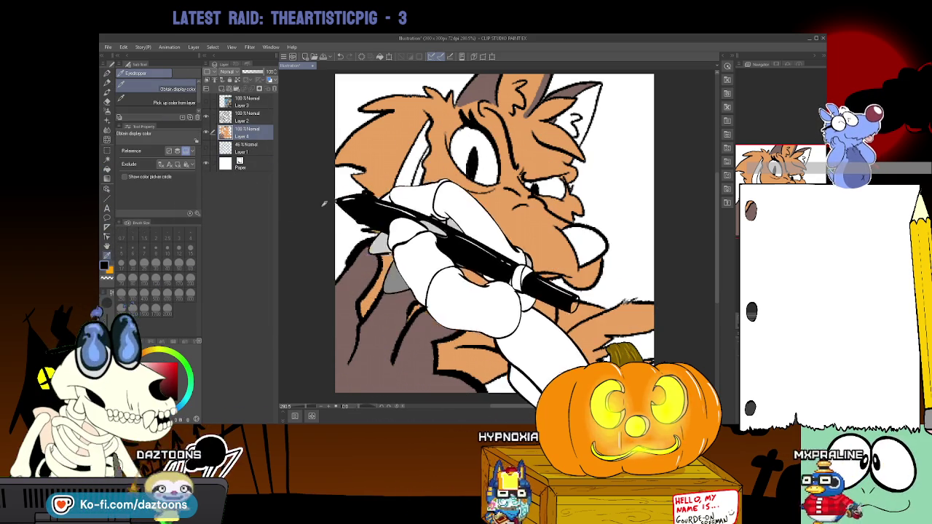
left_click(113, 164)
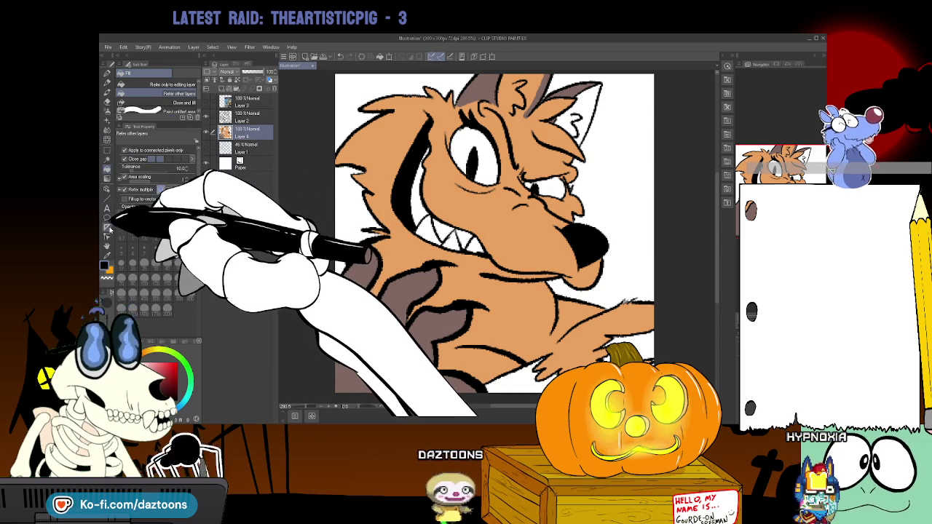
left_click(109, 252)
left_click(557, 117)
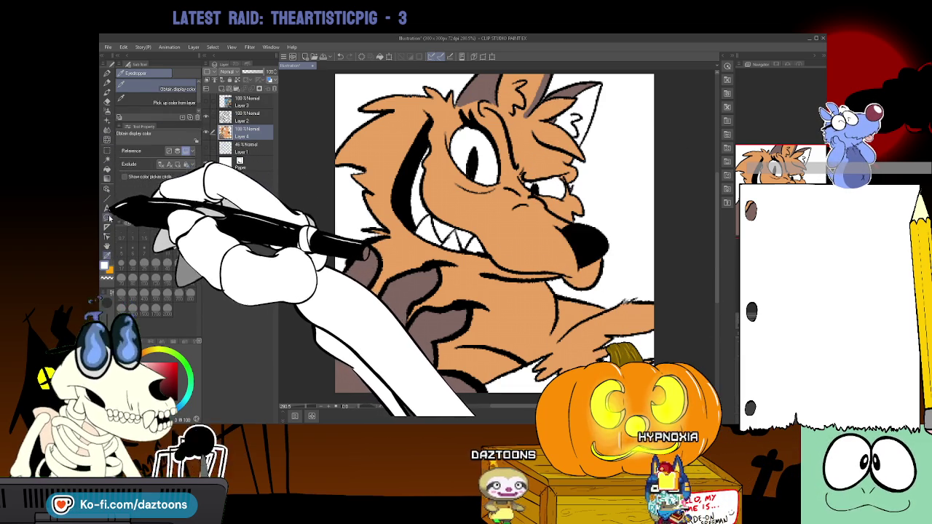
left_click(109, 83)
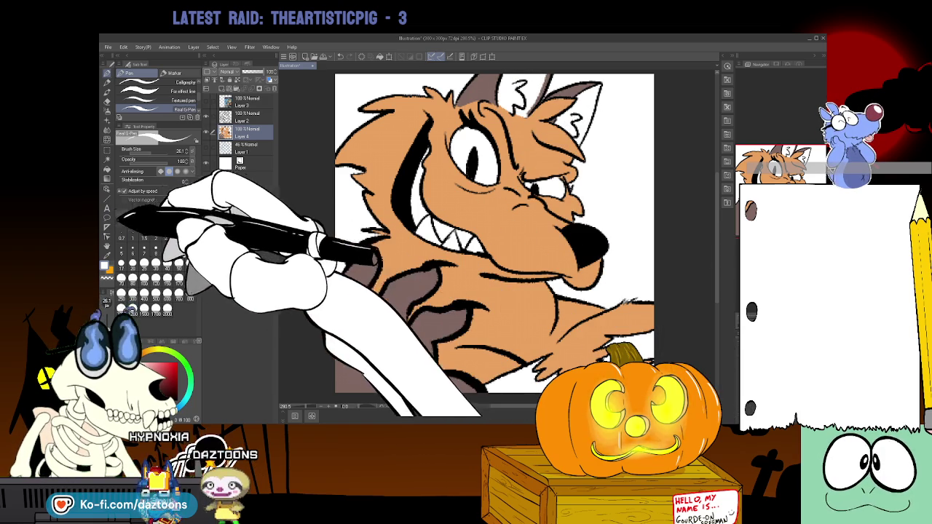
left_click(207, 162)
left_click(107, 167)
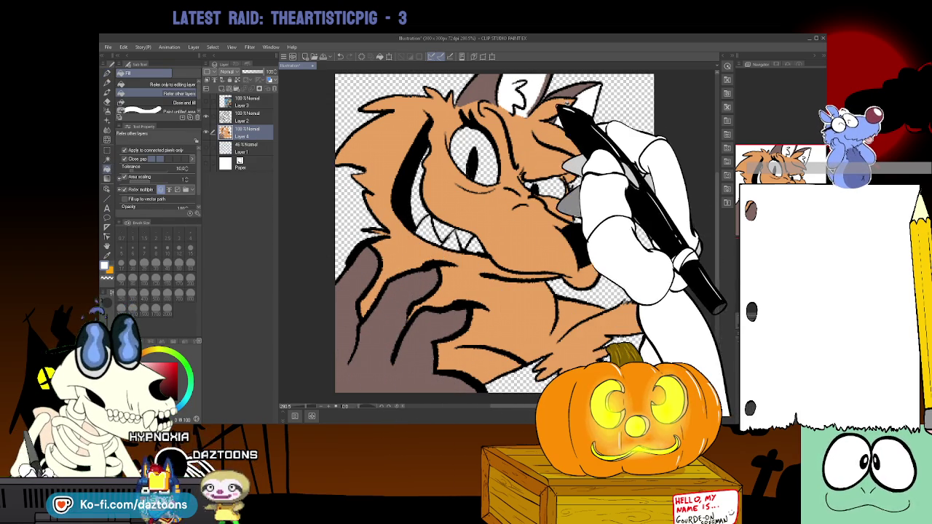
Fill the wolf's near and far eyes with yellow using the Fill tool.
key("i")
left_click(107, 82)
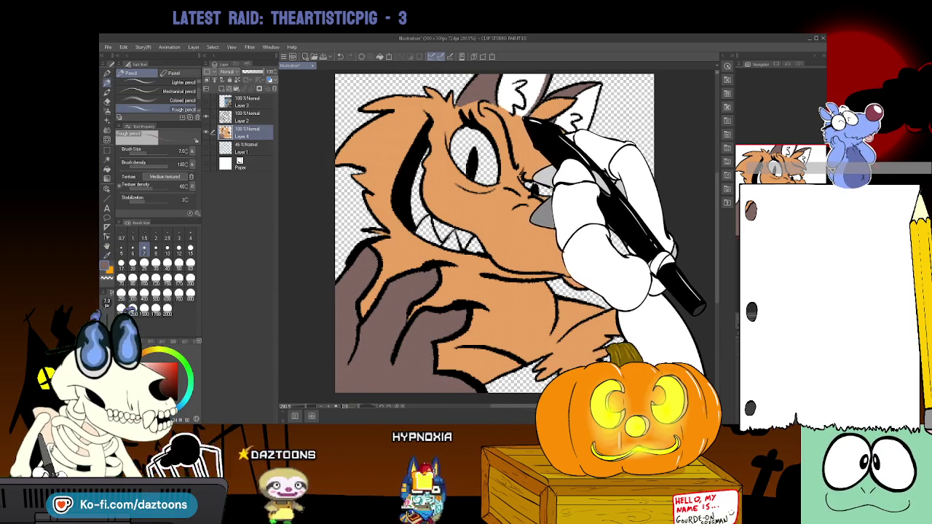
key("p")
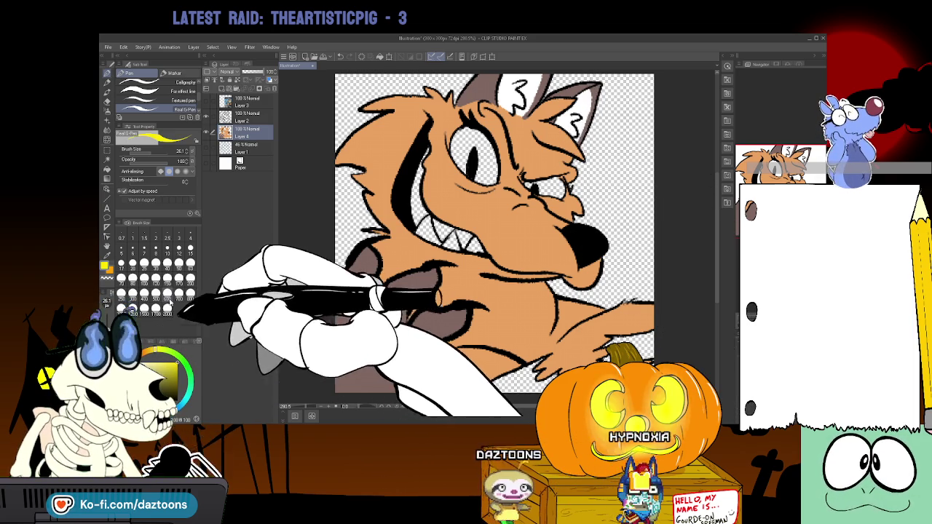
left_click(107, 168)
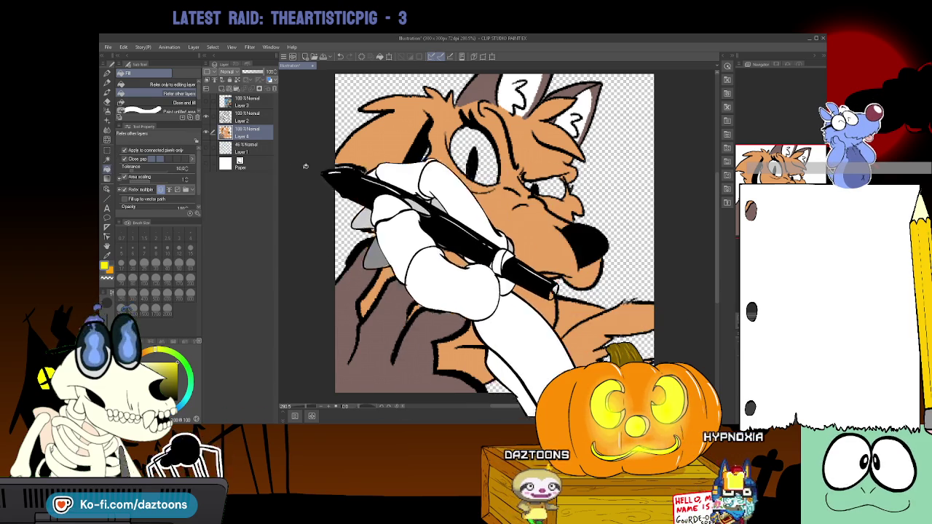
left_click(473, 157)
left_click(545, 187)
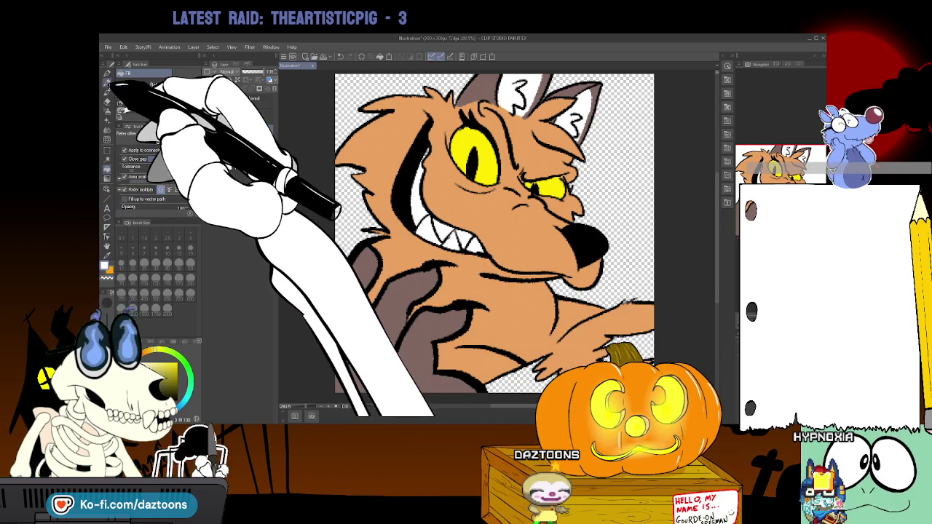
left_click(107, 82)
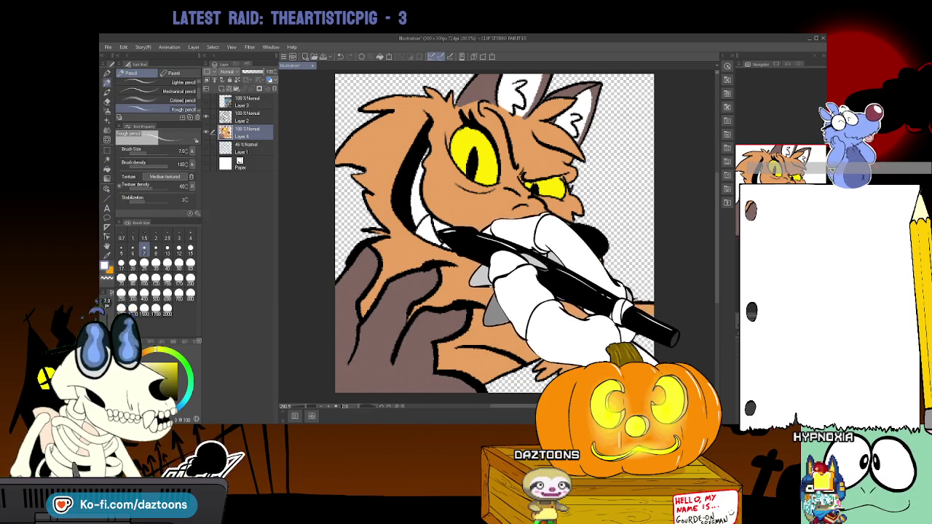
left_click(247, 117)
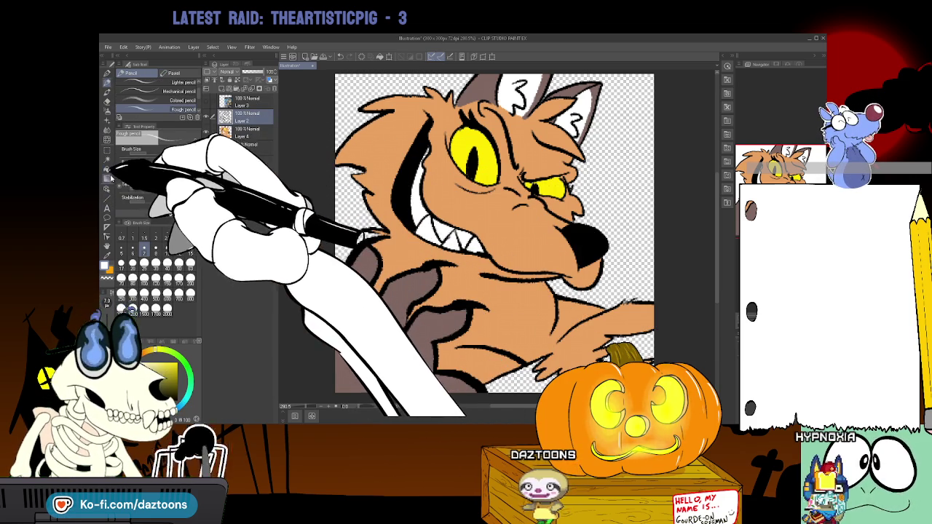
left_click(107, 100)
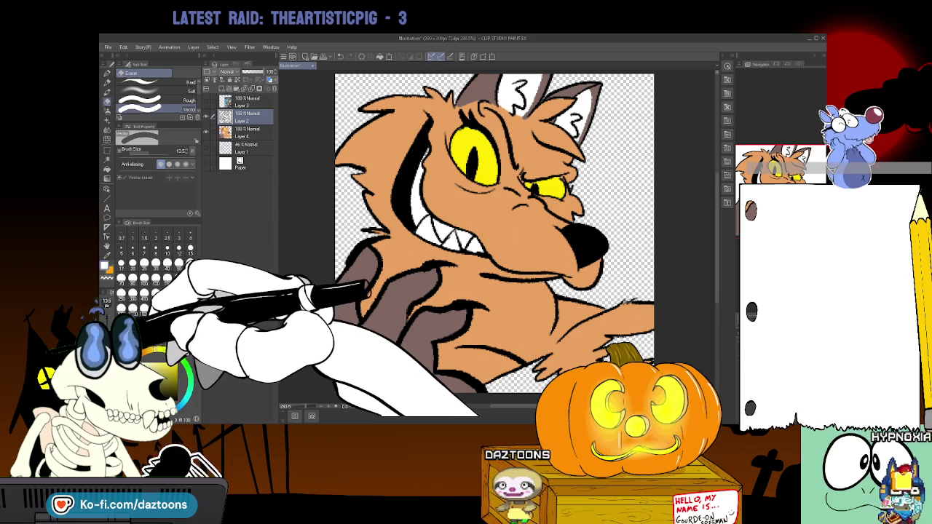
left_click(121, 244)
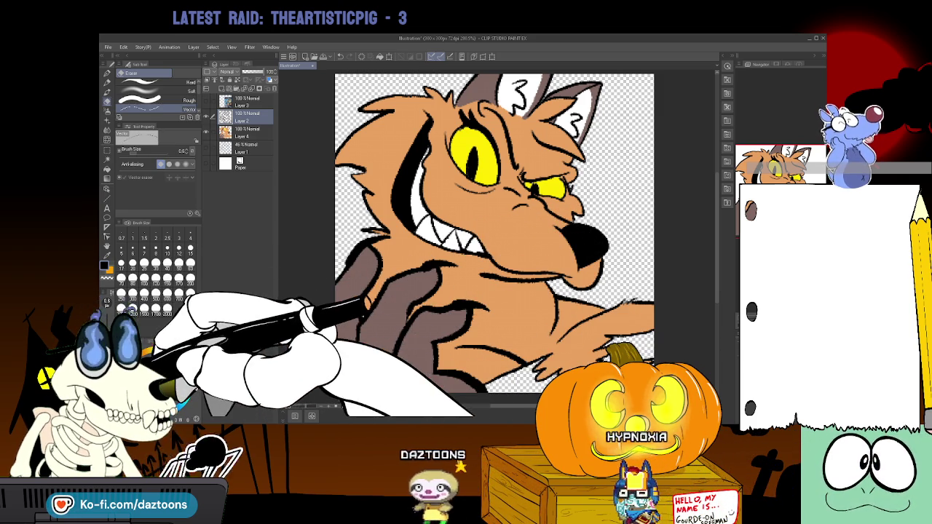
left_click(107, 74)
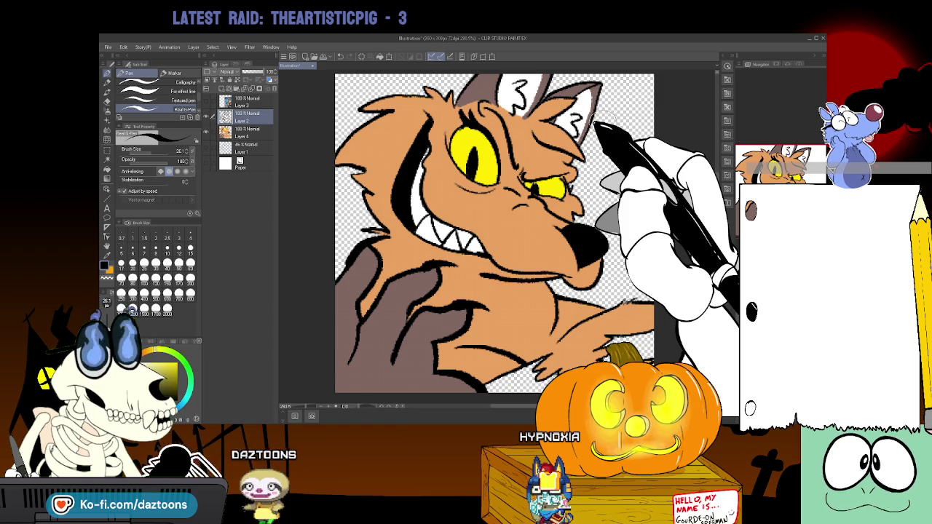
left_click(107, 179)
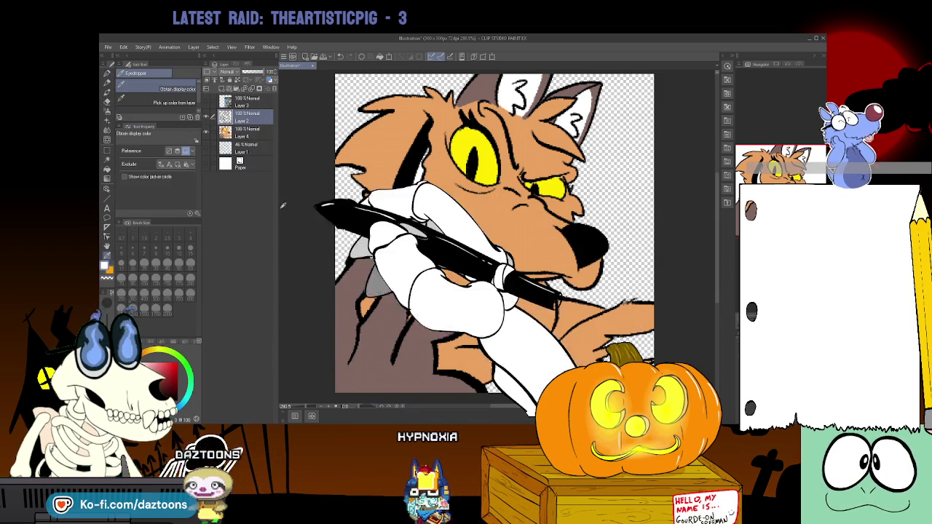
left_click(107, 82)
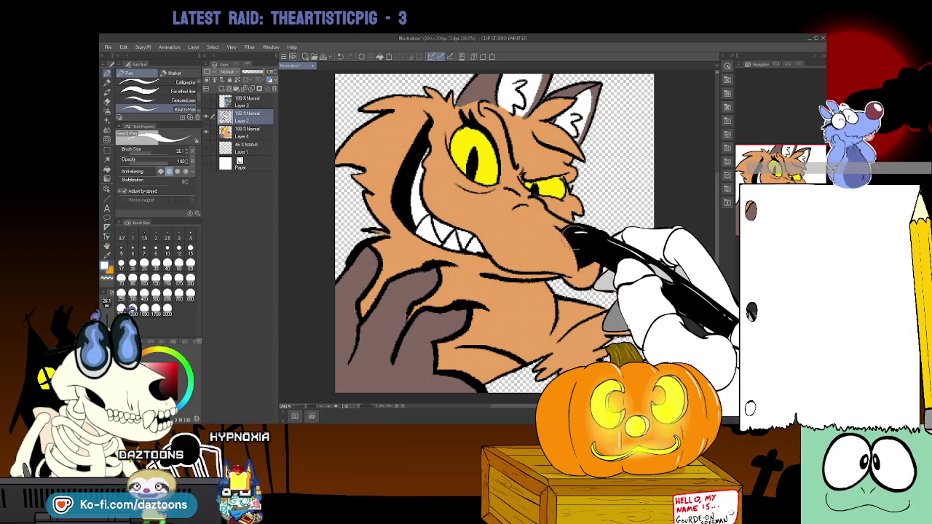
left_click(246, 133)
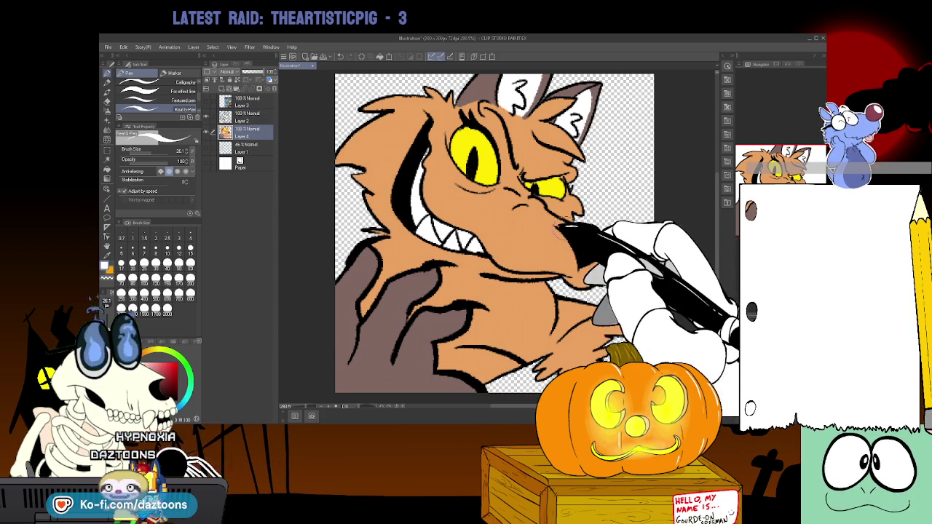
Draw white G-Pen lines along the lower jaw, beside the grin and over the upper head.
left_click_drag(477, 218, 557, 245)
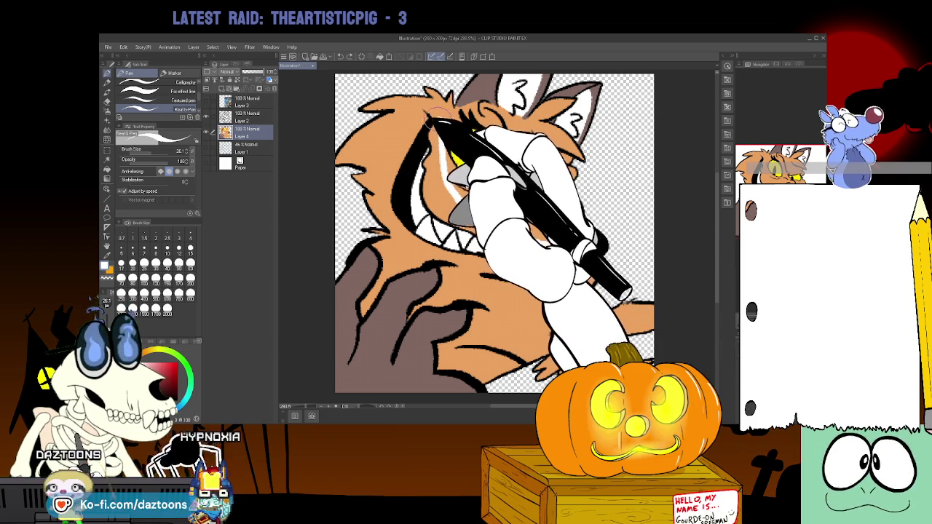
left_click_drag(428, 109, 442, 182)
left_click_drag(519, 244, 551, 245)
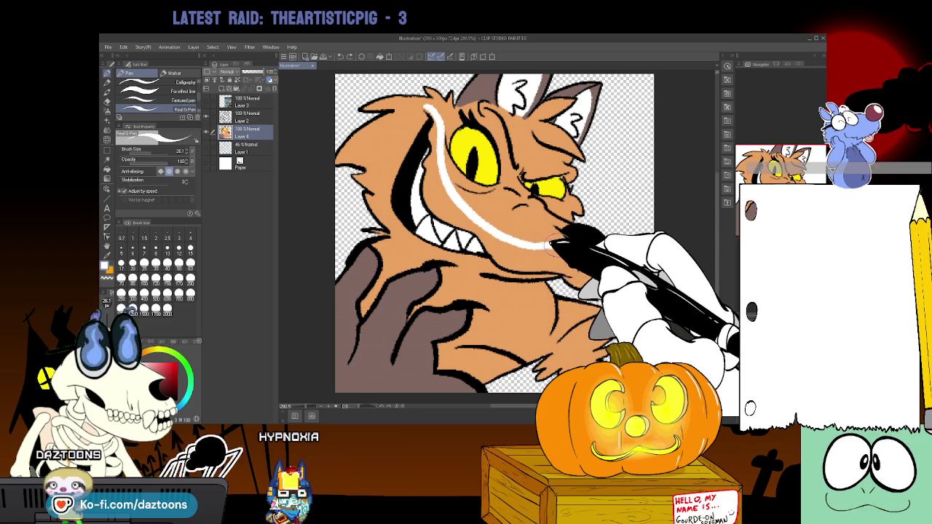
mouse_move(434, 113)
left_mouse_down()
mouse_move(382, 150)
mouse_move(431, 256)
left_mouse_up()
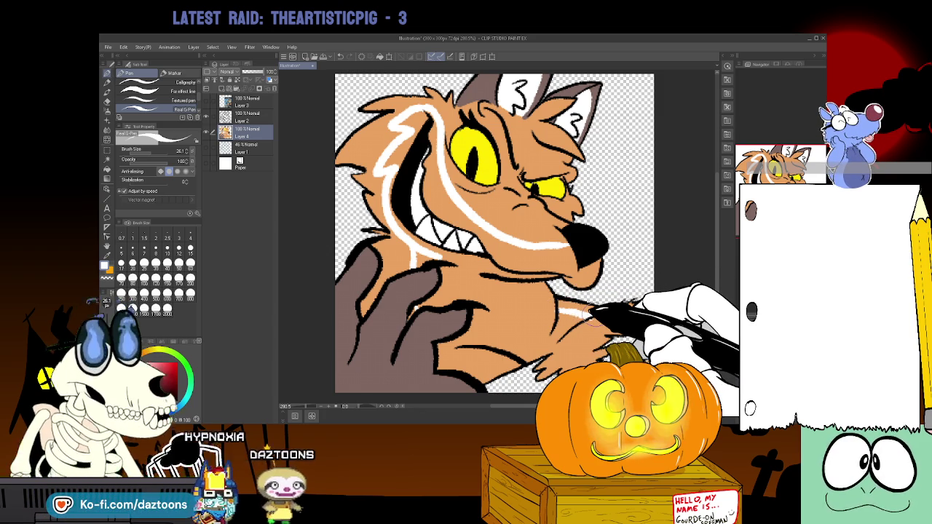
left_click(107, 168)
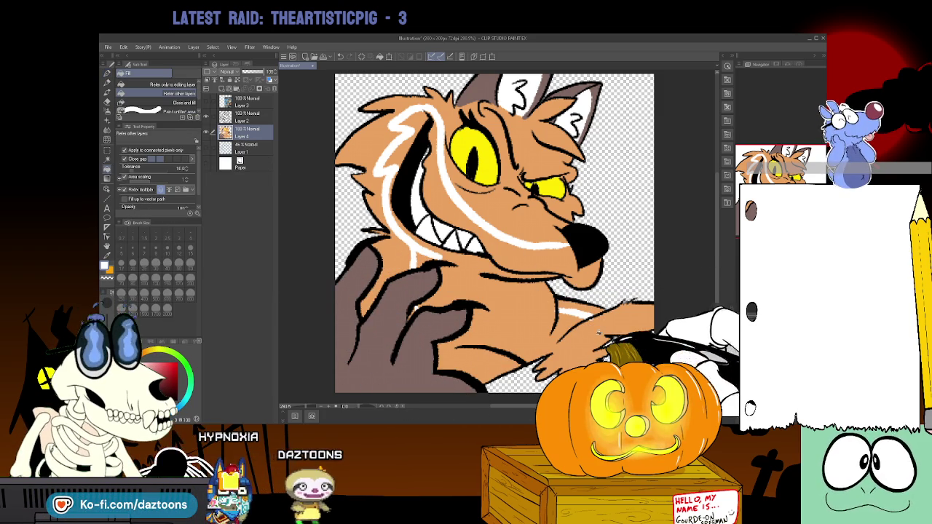
Fill the chest white, then try orange on the face streak and chest with undo/redo.
left_click(496, 291)
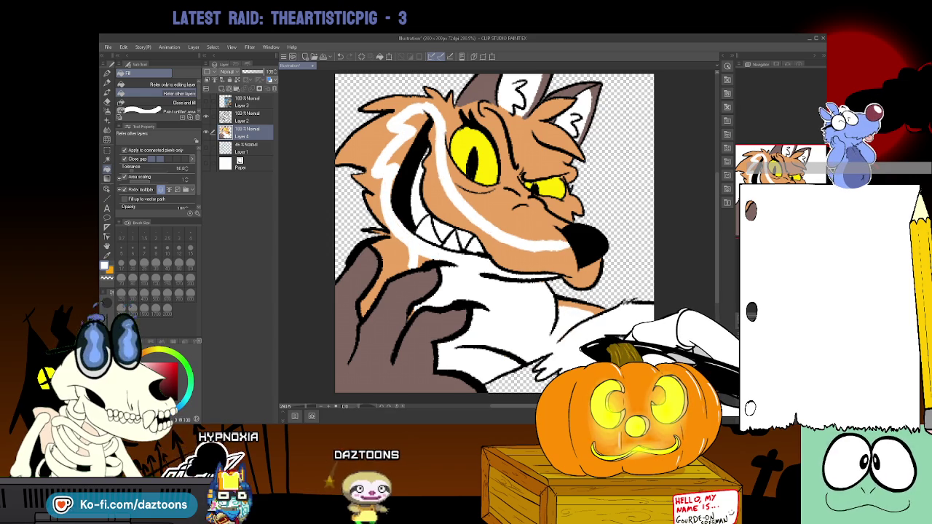
left_click(561, 240)
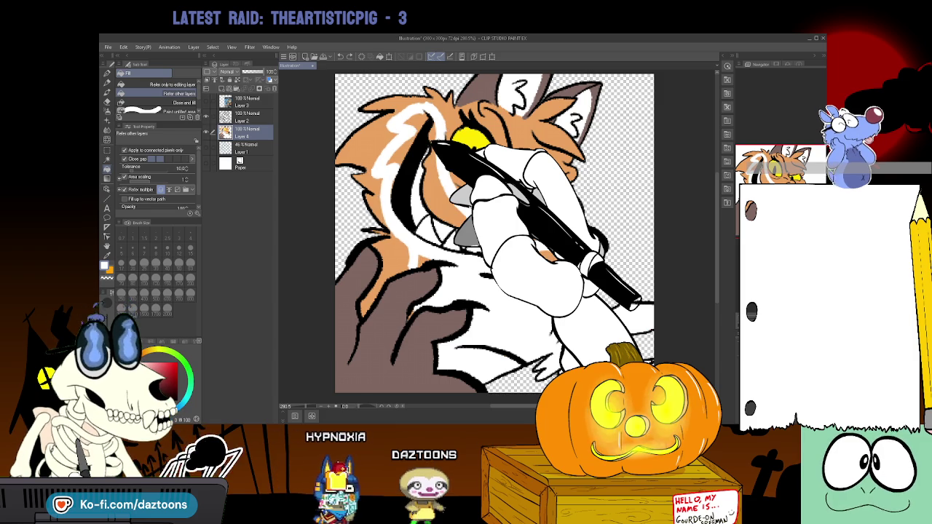
left_click(510, 320)
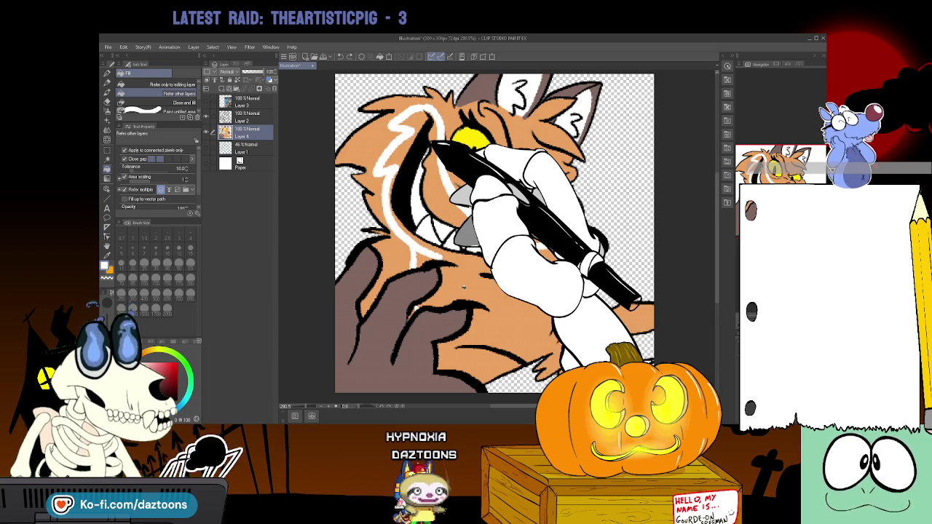
key("ctrl+z")
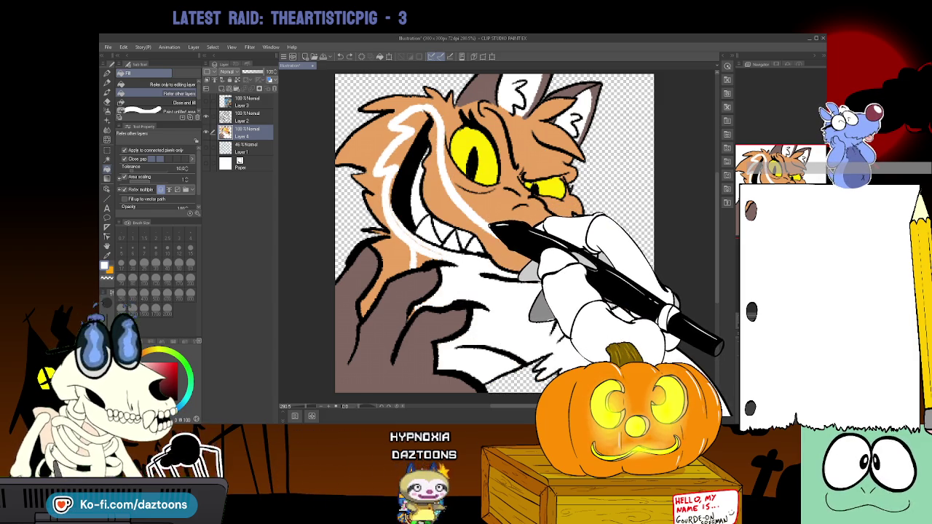
key("ctrl+y")
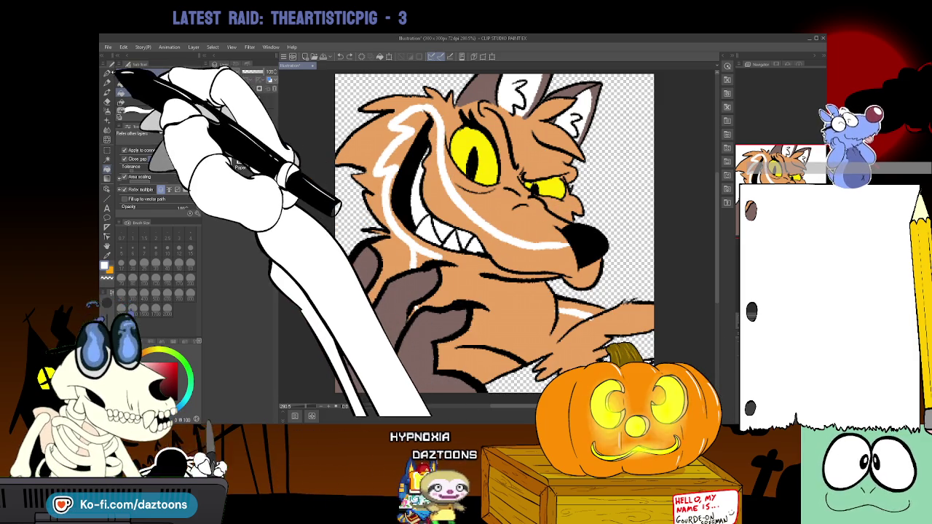
key("ctrl+y")
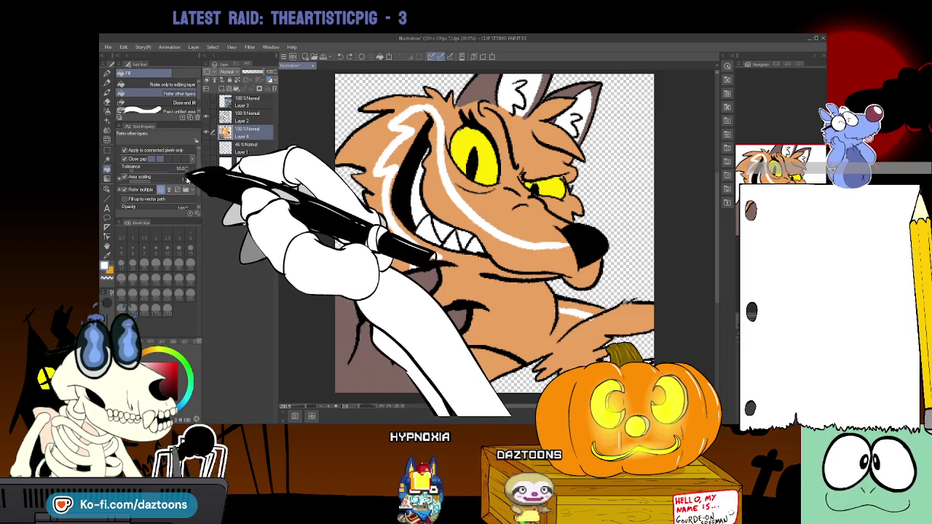
Undo trial white cheek and chest fills, then fill the chest below the teeth white.
left_click(537, 260)
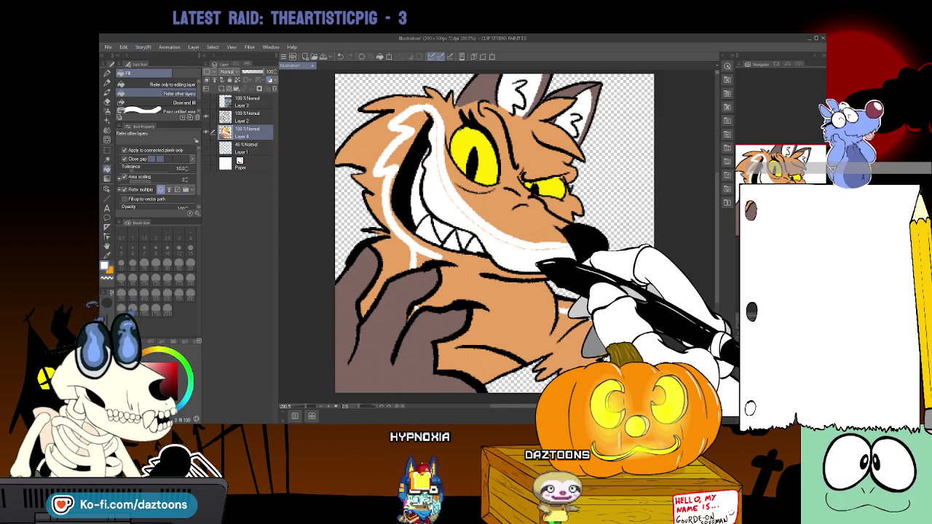
left_click(537, 297)
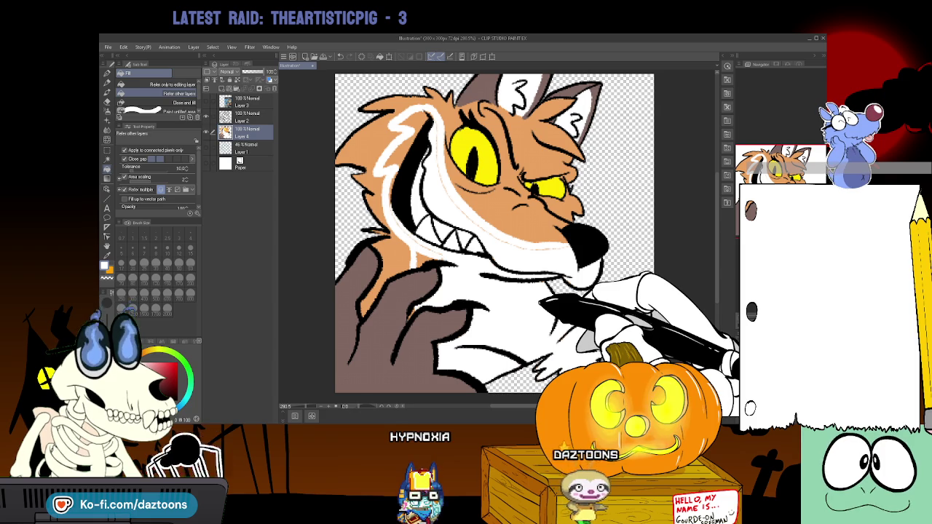
key("ctrl+z")
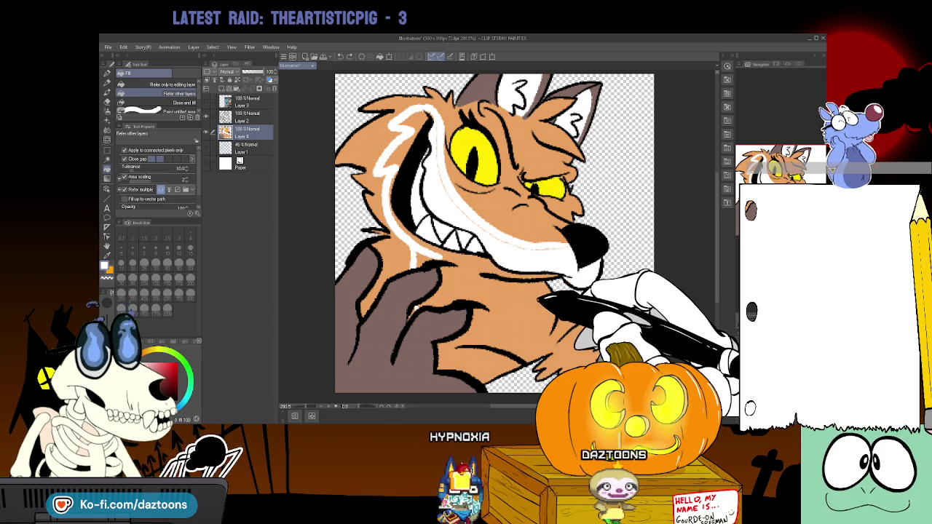
key("ctrl+z")
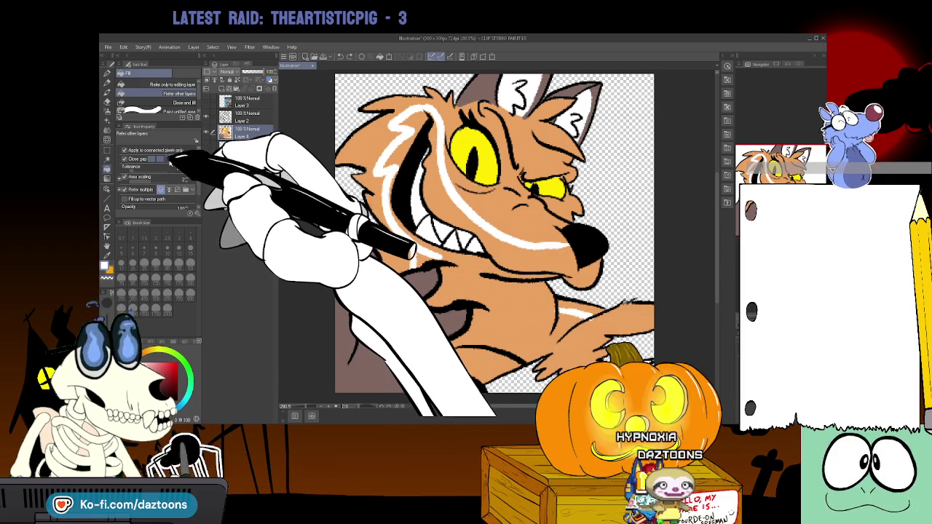
left_click(466, 251)
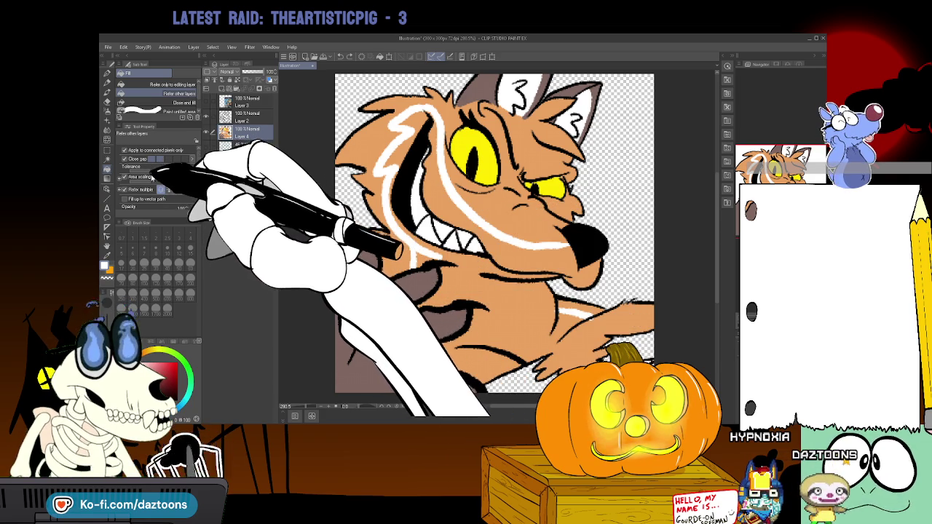
left_click(451, 189)
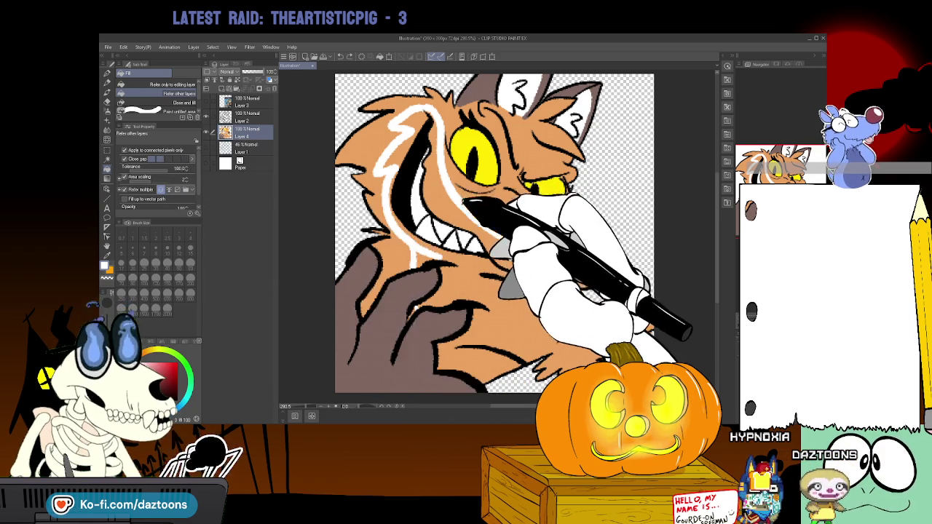
Toggle the recent orange and white fur fills off and on with undo/redo to compare.
key("ctrl+z")
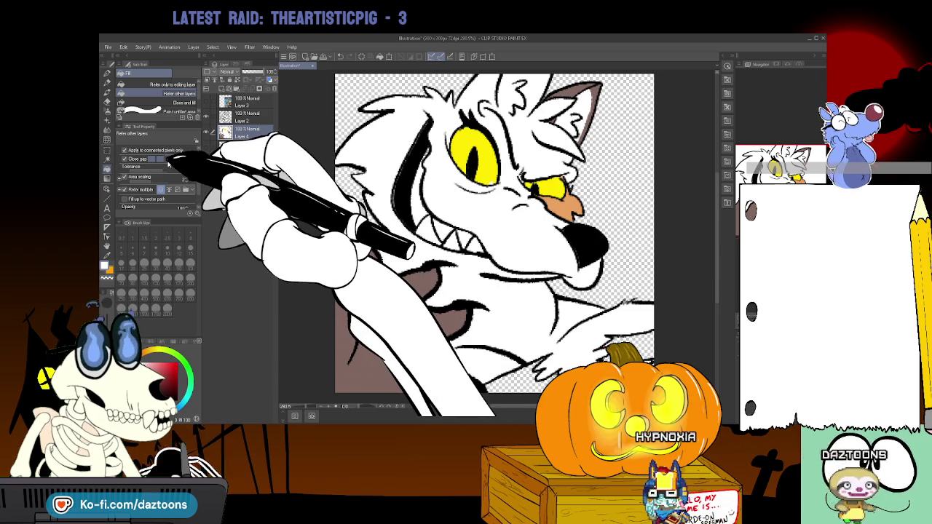
key("ctrl+y")
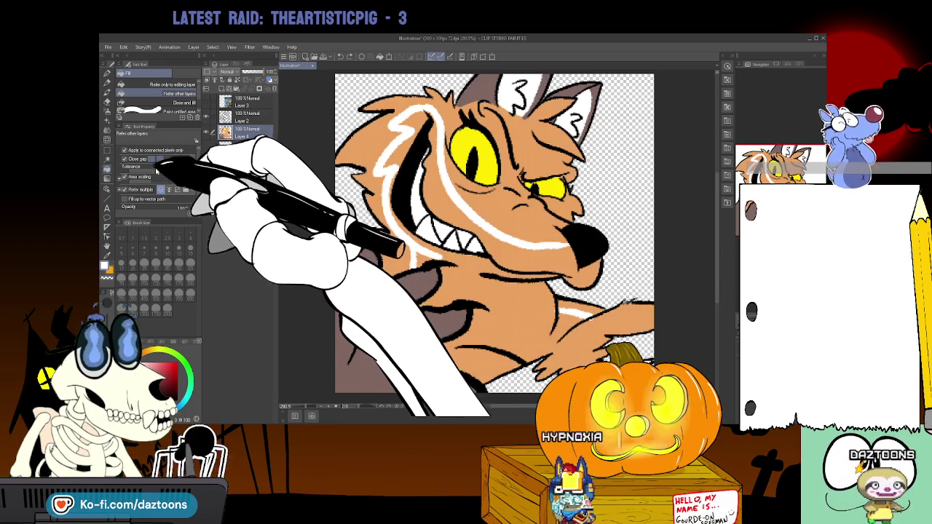
key("ctrl+z")
key("ctrl+y")
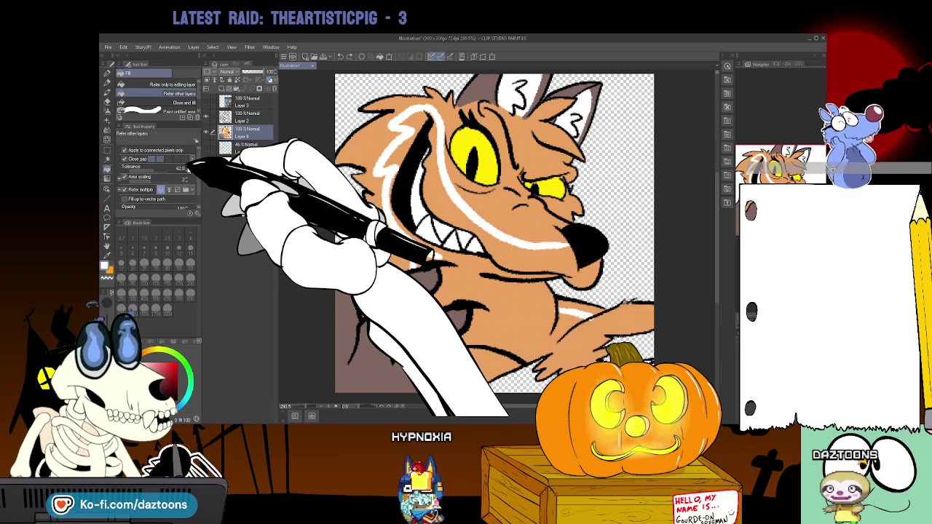
key("ctrl+z")
key("ctrl+z")
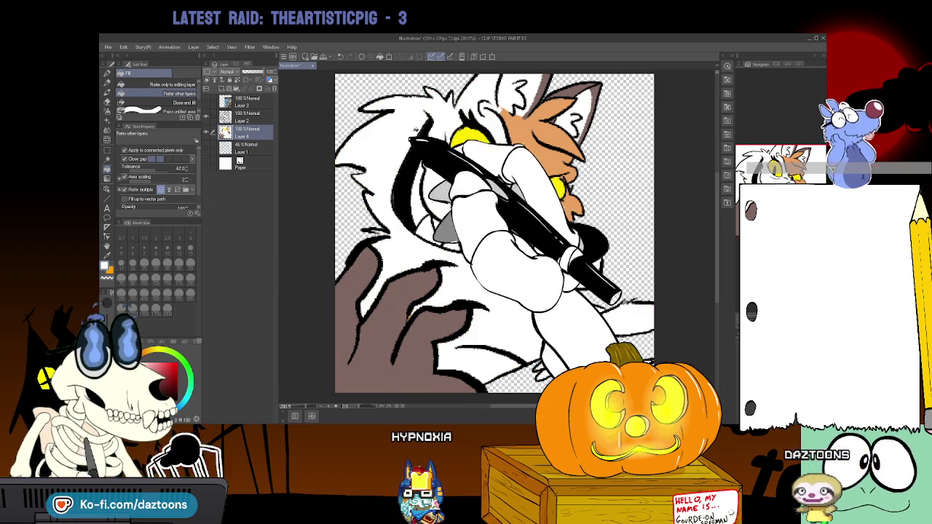
key("ctrl+y")
key("ctrl+y")
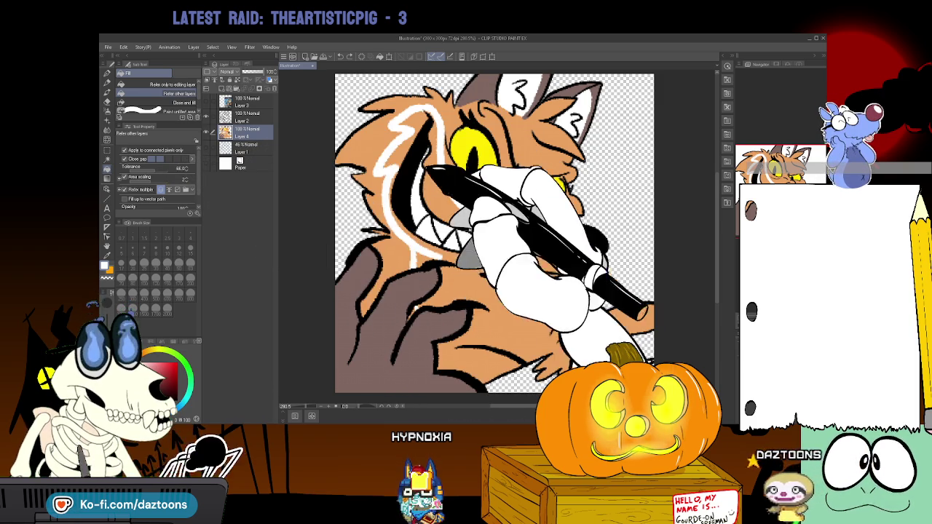
key("ctrl+z")
key("ctrl+z")
key("ctrl+y")
key("ctrl+y")
key("ctrl+z")
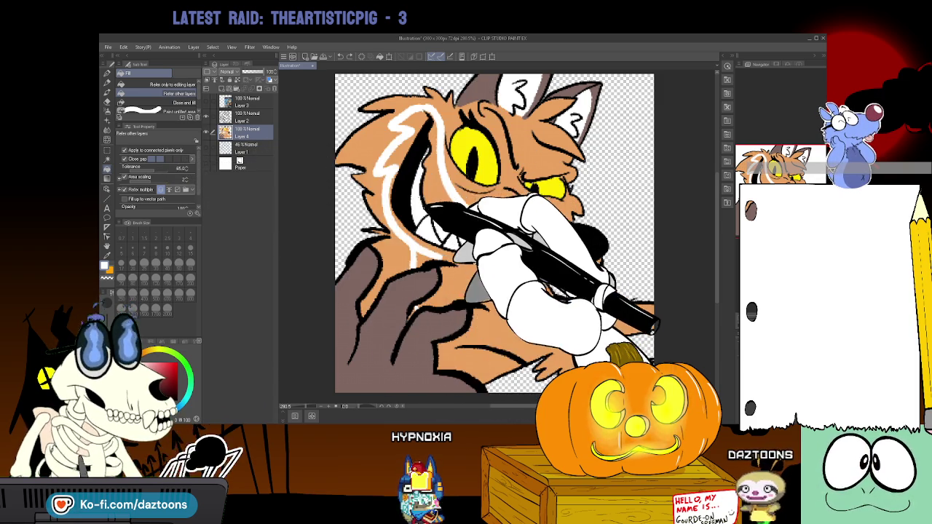
key("ctrl+z")
key("ctrl+y")
key("ctrl+y")
Lower fill tolerance to 82 and paint a white highlight in the left yellow eye.
left_click_drag(188, 169, 184, 169)
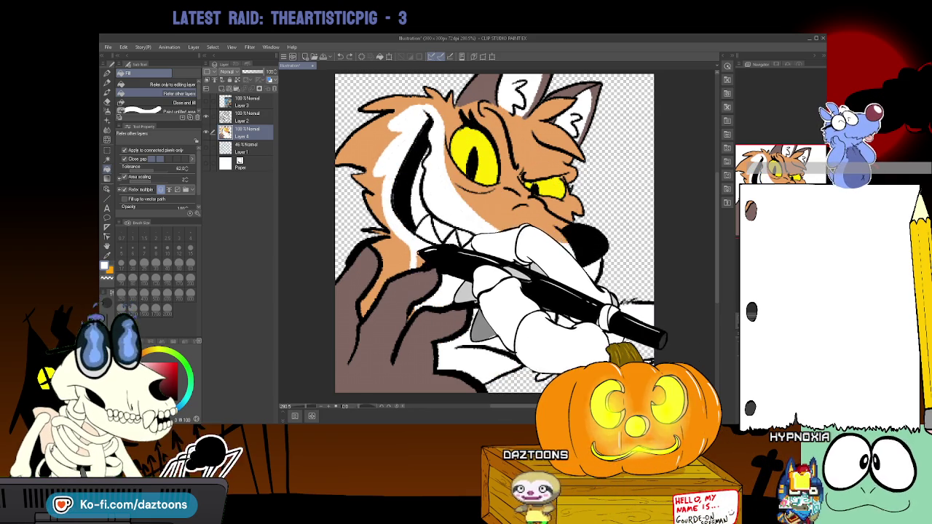
key("p")
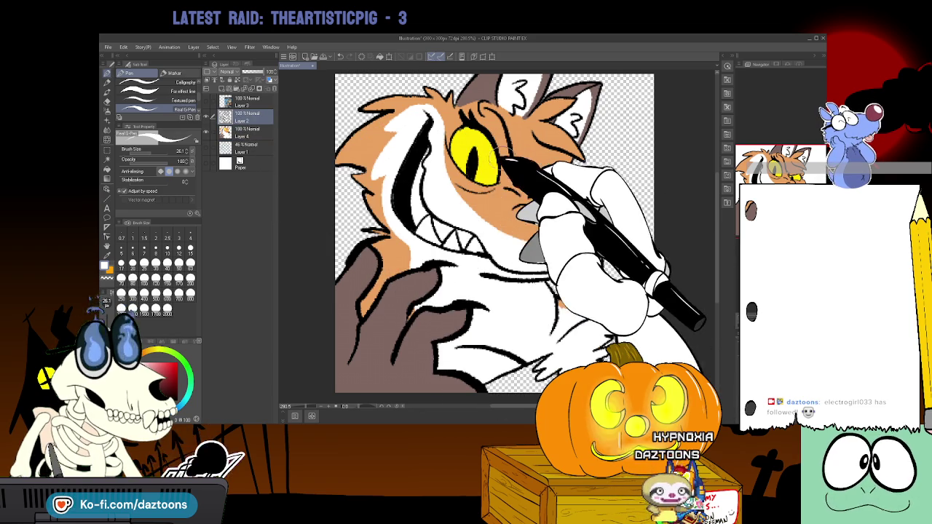
left_click_drag(473, 172, 482, 165)
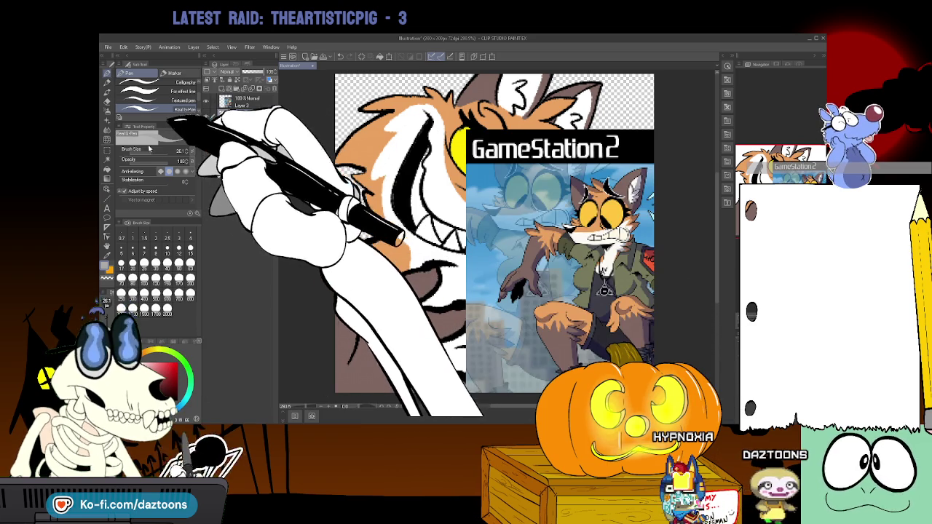
left_click(107, 253)
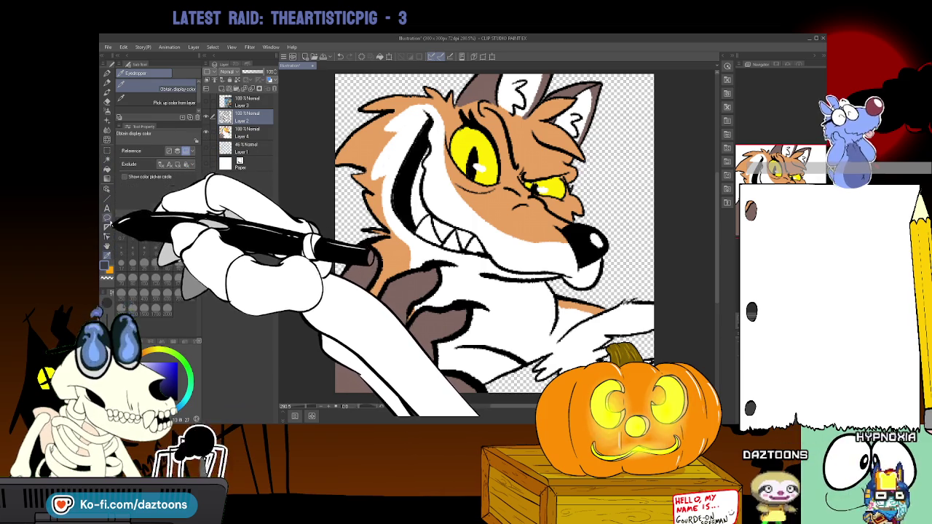
Test a dark grey fill on the wolf's arm and lower body on Layer 4, then undo it back to brown.
left_click(107, 169)
left_click(393, 343)
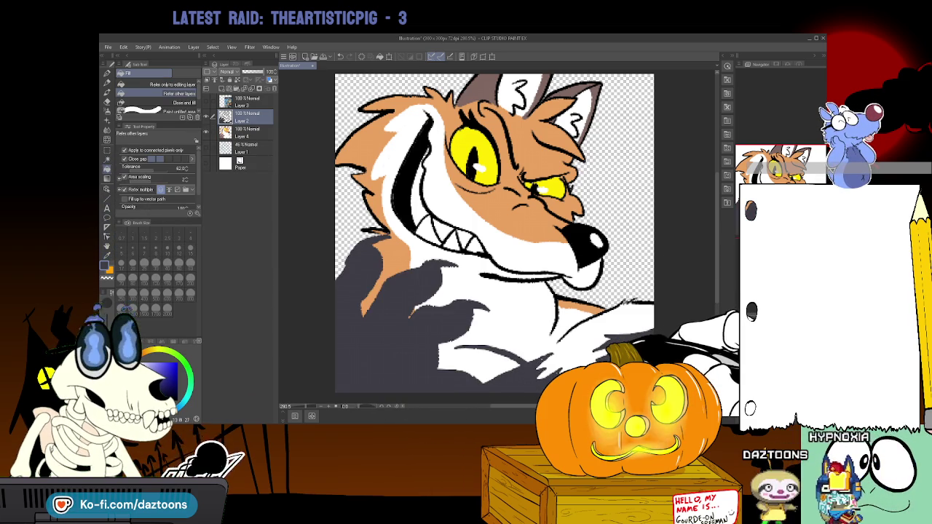
key("ctrl+z")
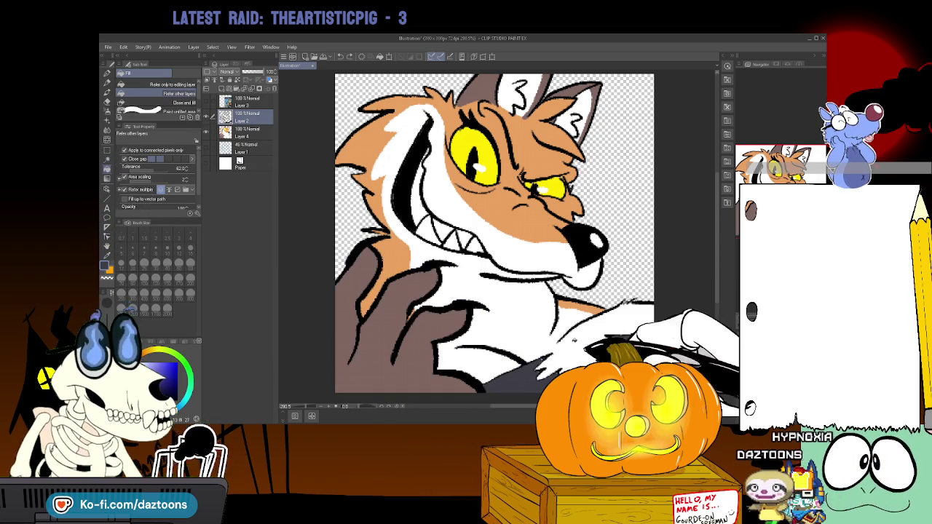
left_click(246, 131)
left_click(393, 343)
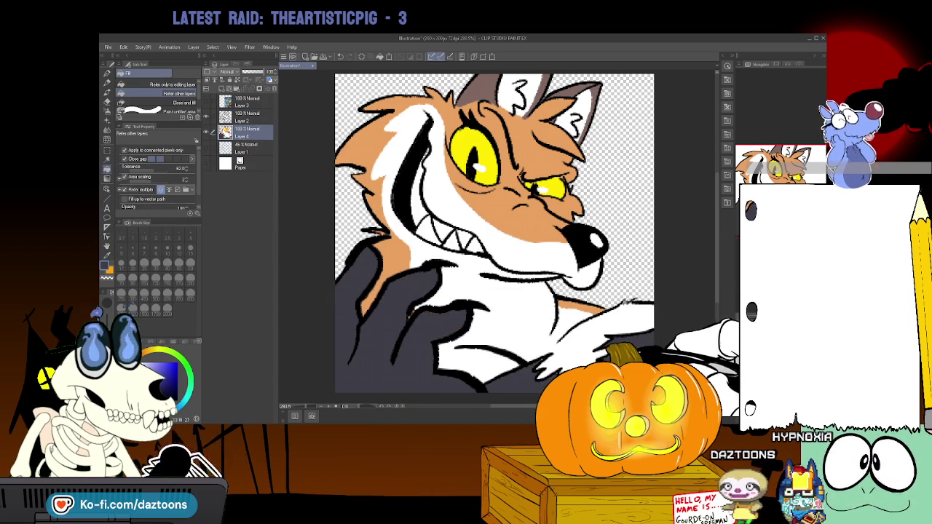
key("ctrl+z")
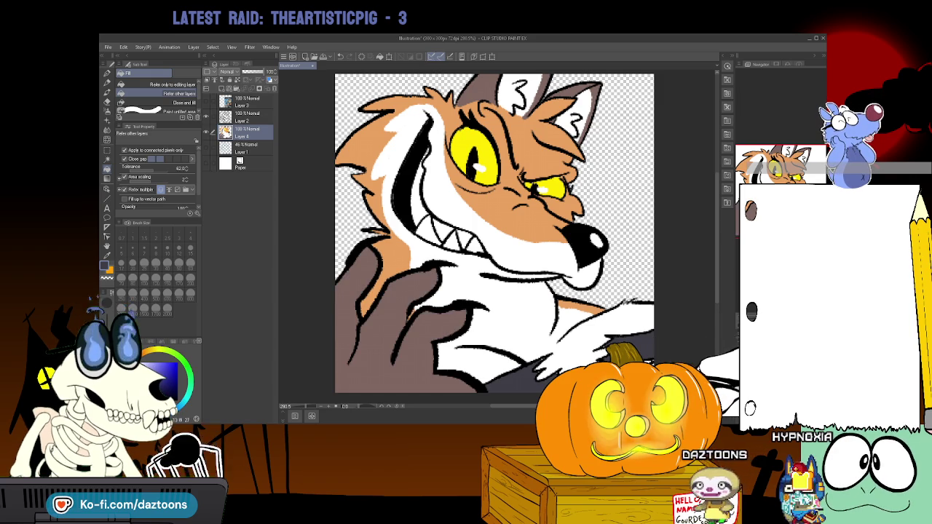
key("ctrl+y")
key("ctrl+z")
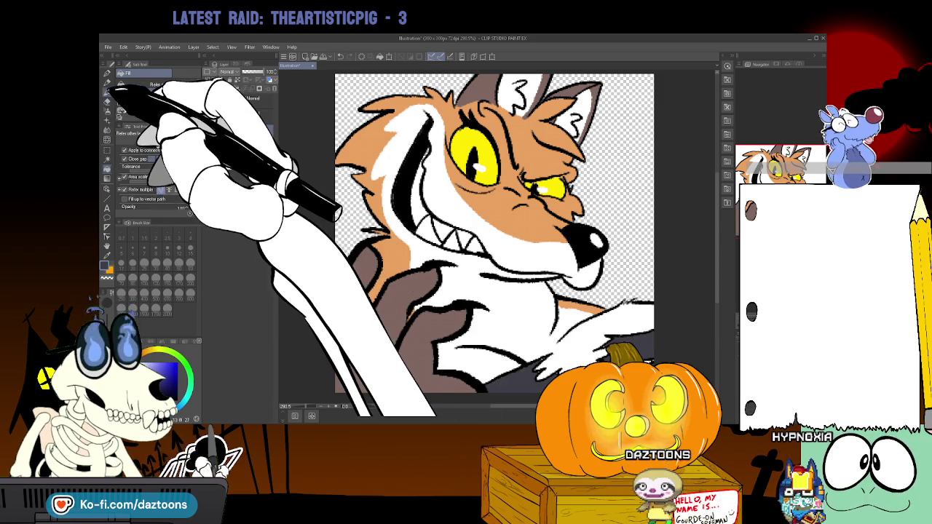
key("p")
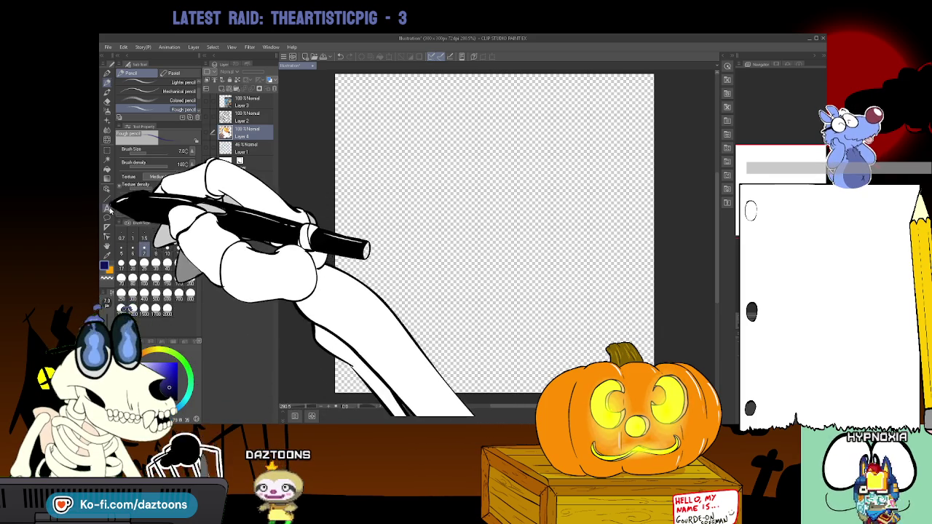
Add a new layer beneath Layer 4 and fill it dark navy blue as the sky.
key("g")
key("ctrl+shift+n")
left_click_drag(248, 135, 248, 150)
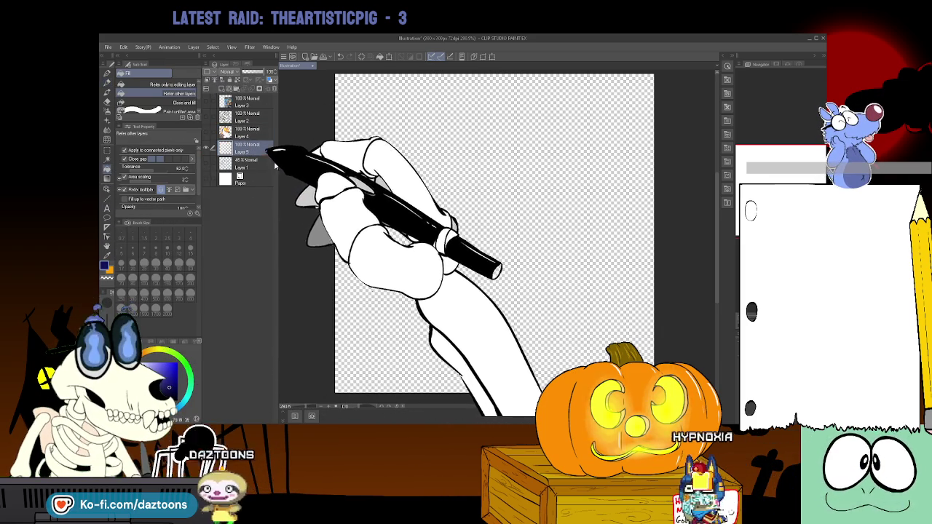
left_click(406, 218)
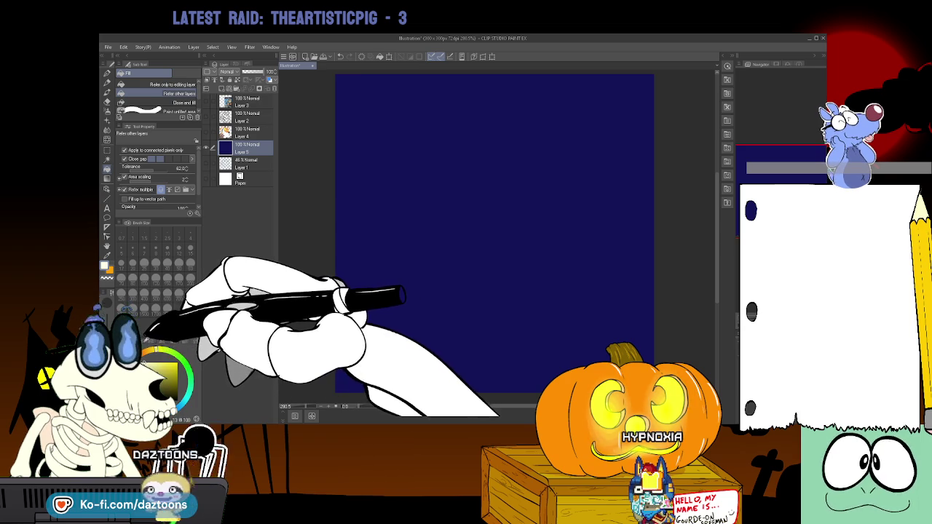
Draw an elliptical moon near the top right, fill it cream and deselect.
left_click(108, 150)
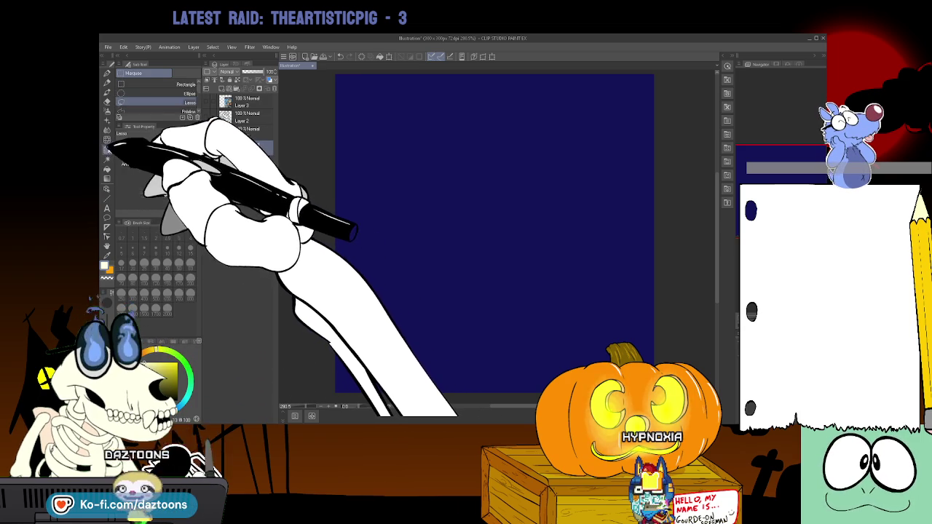
mouse_move(685, 211)
left_mouse_down()
mouse_move(674, 273)
mouse_move(491, 120)
left_mouse_up()
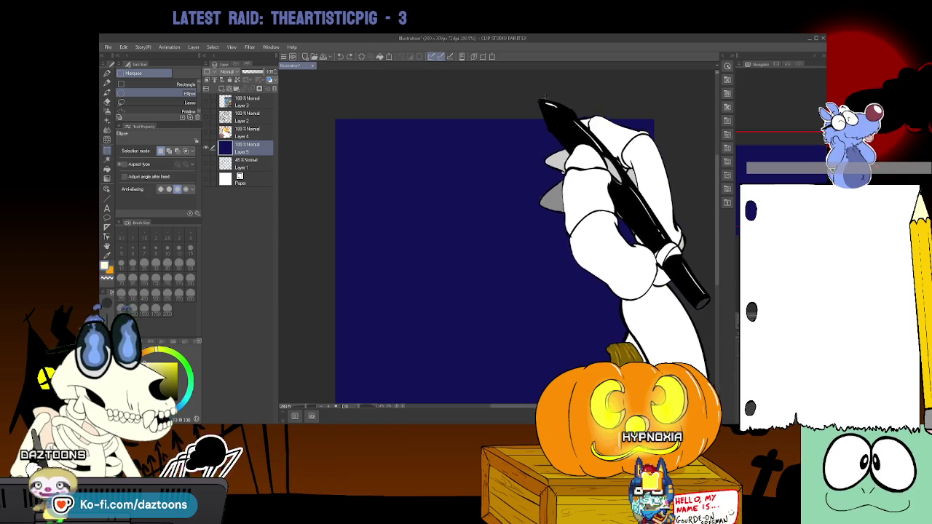
mouse_move(612, 146)
left_mouse_down()
mouse_move(627, 186)
mouse_move(614, 187)
left_mouse_up()
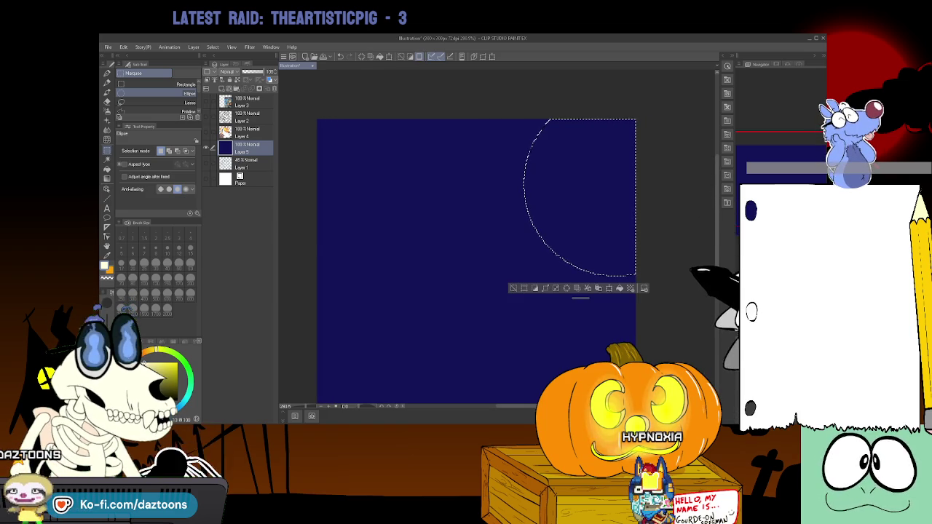
left_click(107, 168)
left_click(590, 233)
key("ctrl+d")
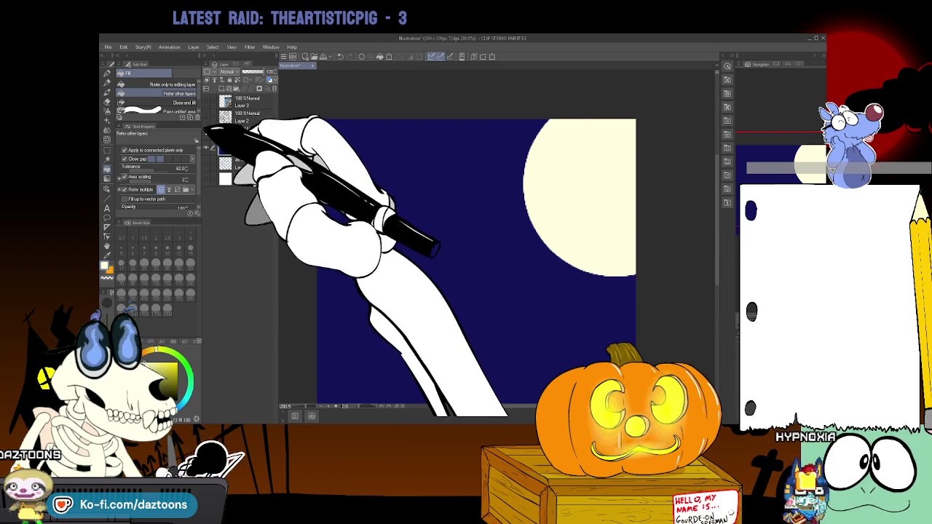
Unhide the wolf layers over the night sky and fill the lower-left fur gap on Layer 2.
left_click(207, 117)
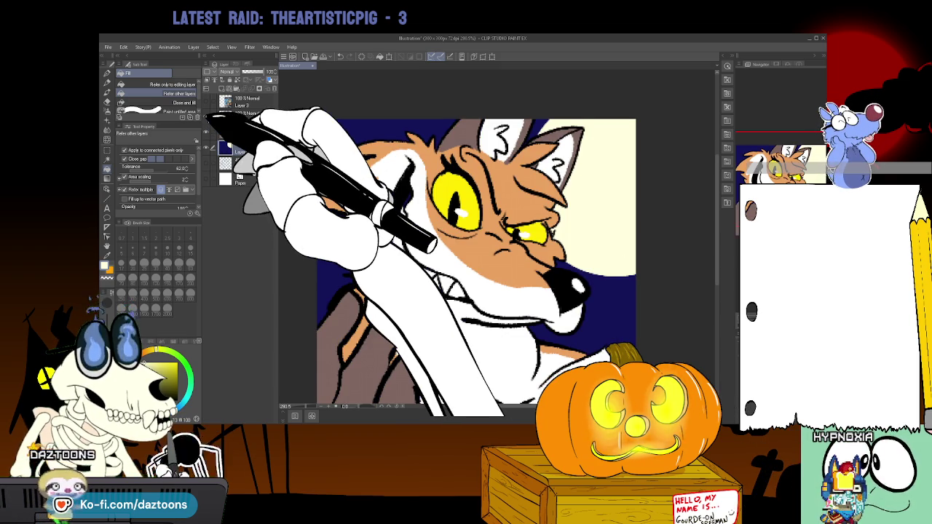
left_click(208, 133)
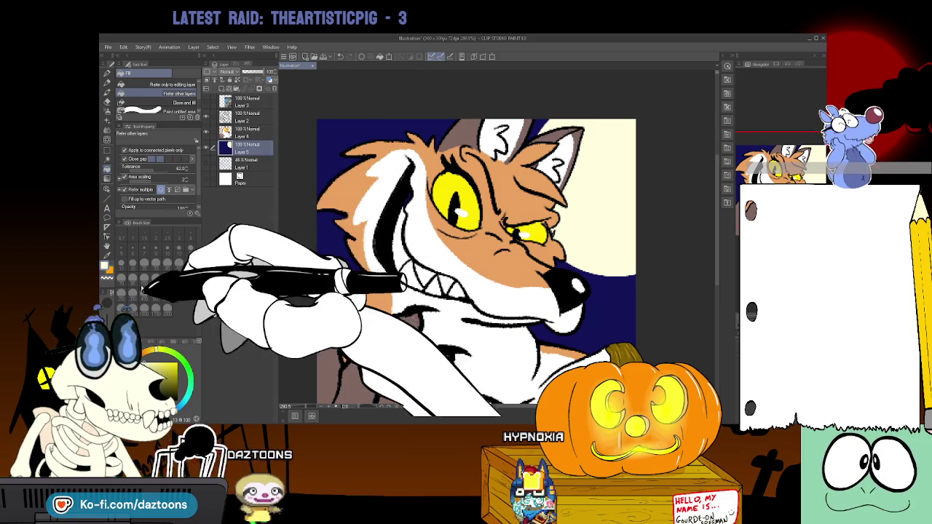
left_click(241, 115)
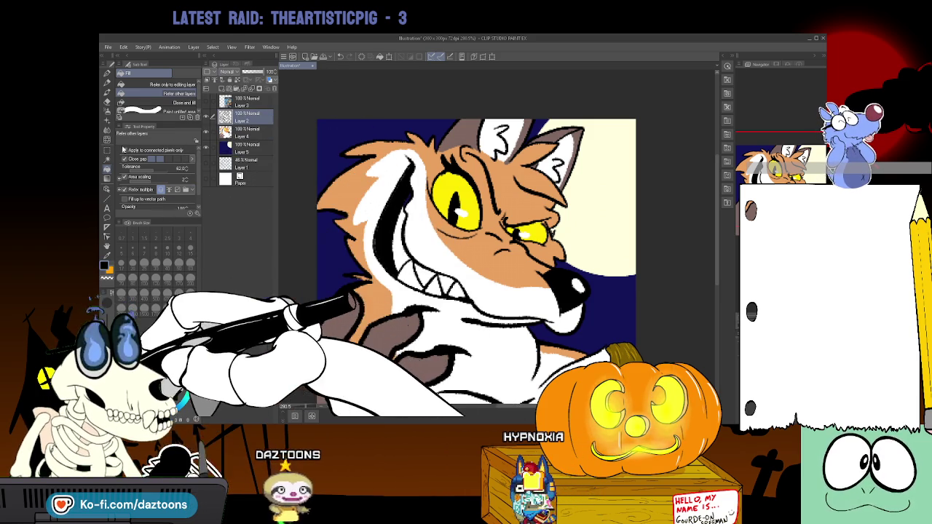
left_click(108, 82)
left_click(108, 74)
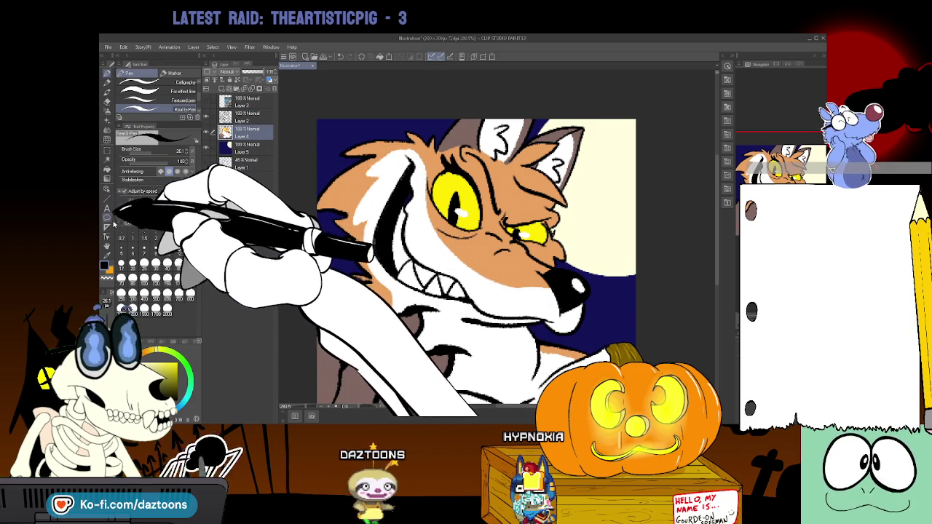
key("i")
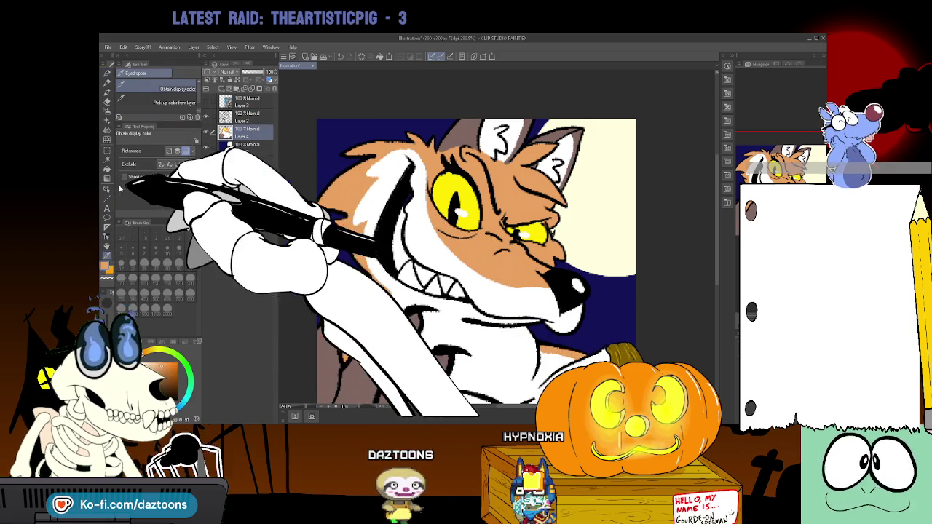
left_click(107, 169)
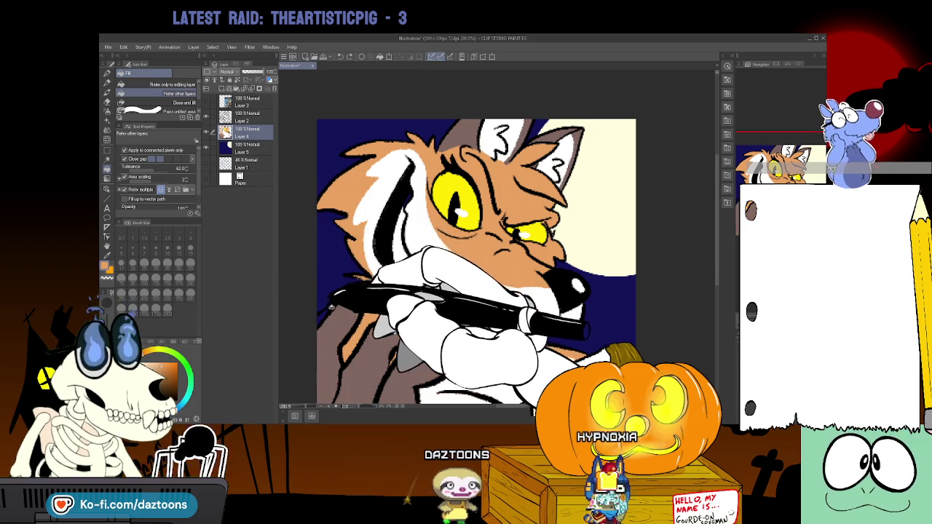
key("p")
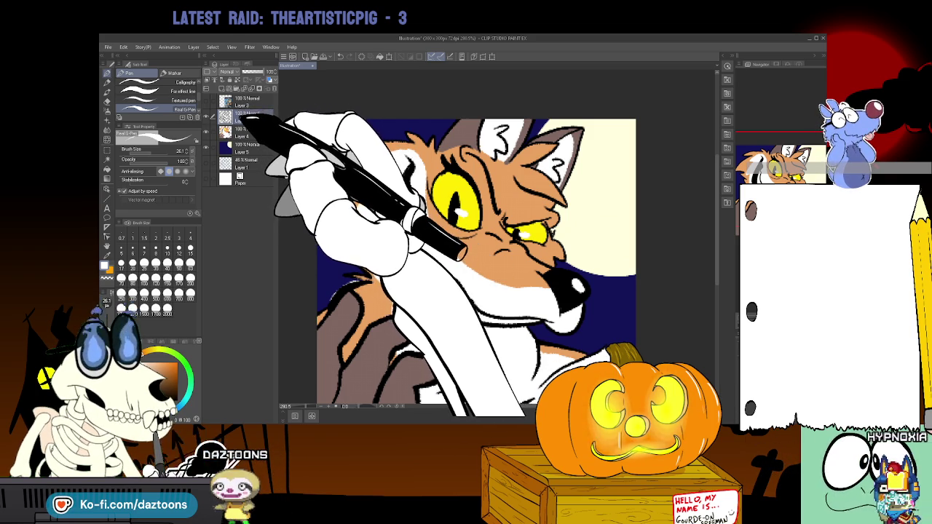
Add a new shading layer at 33% opacity with a lavender-gray colour.
key("ctrl+shift+n")
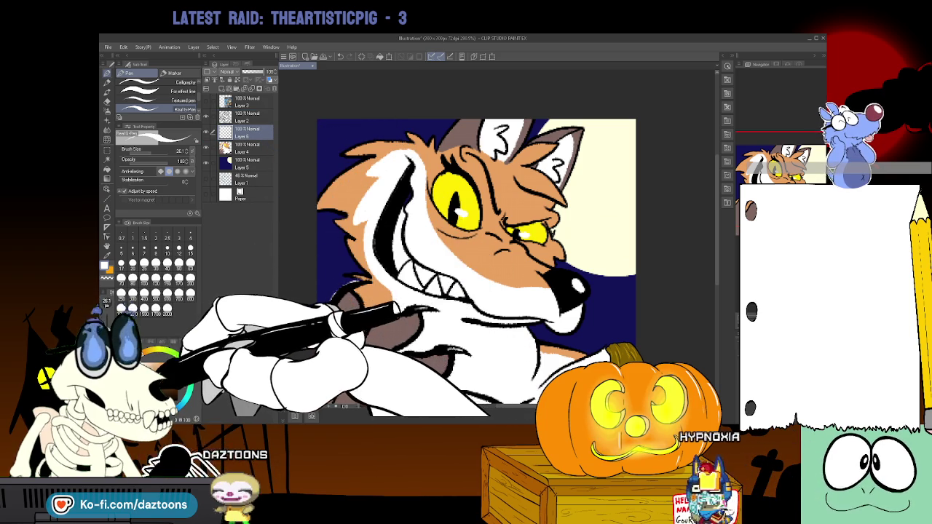
key("x")
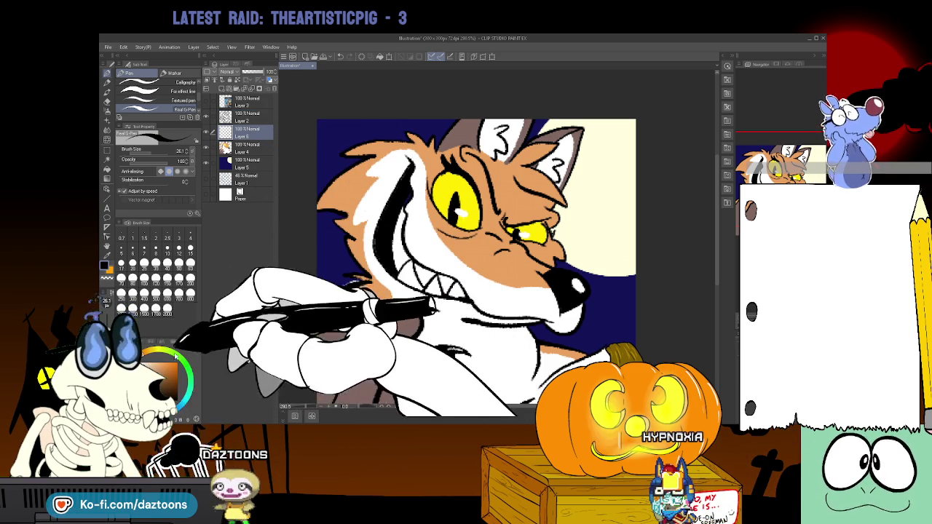
left_click(502, 135, "alt")
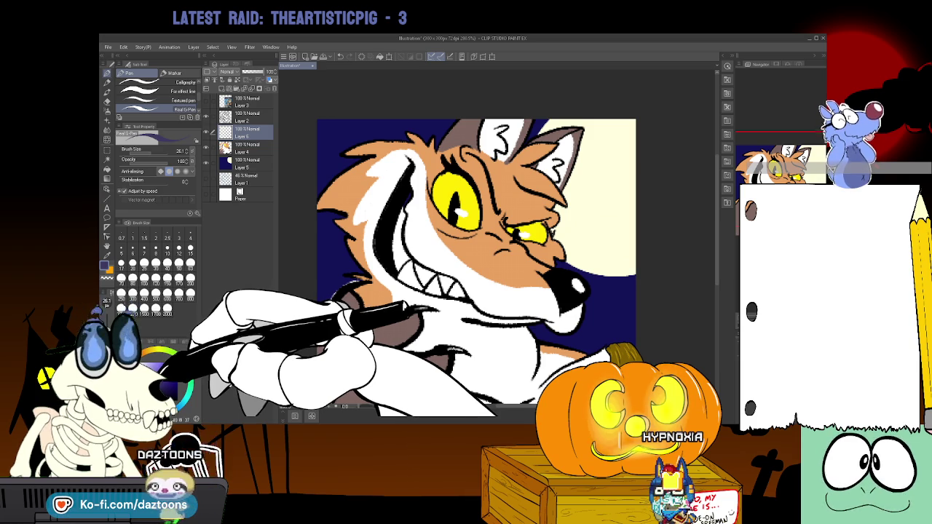
left_click_drag(271, 72, 251, 71)
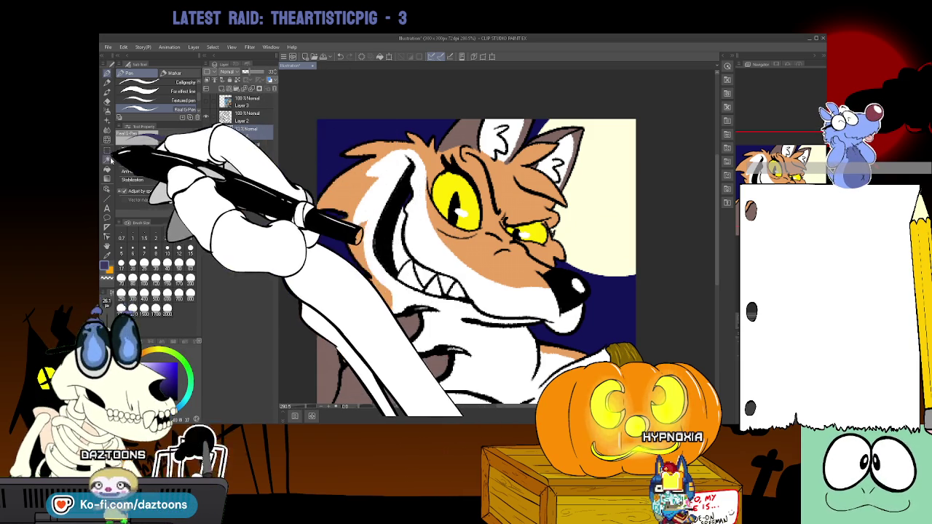
Auto-select the left and top-left background areas around the wolf.
key("w")
left_click(330, 240)
left_click(378, 135)
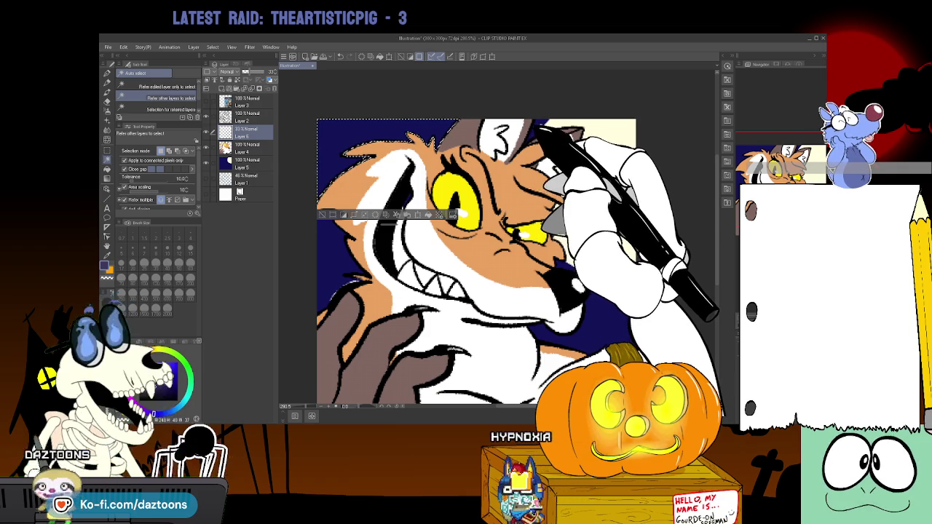
left_click(589, 182)
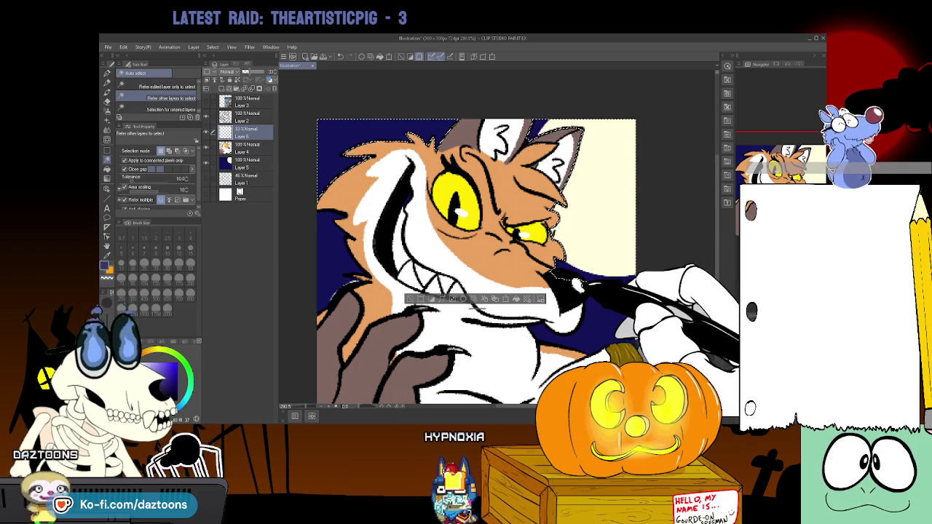
left_click(495, 335)
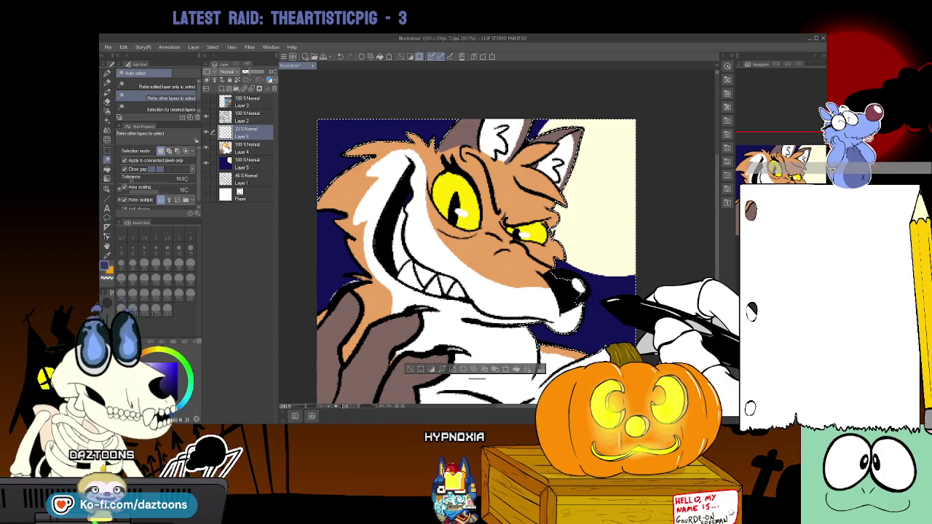
key("ctrl+z")
key("ctrl+z")
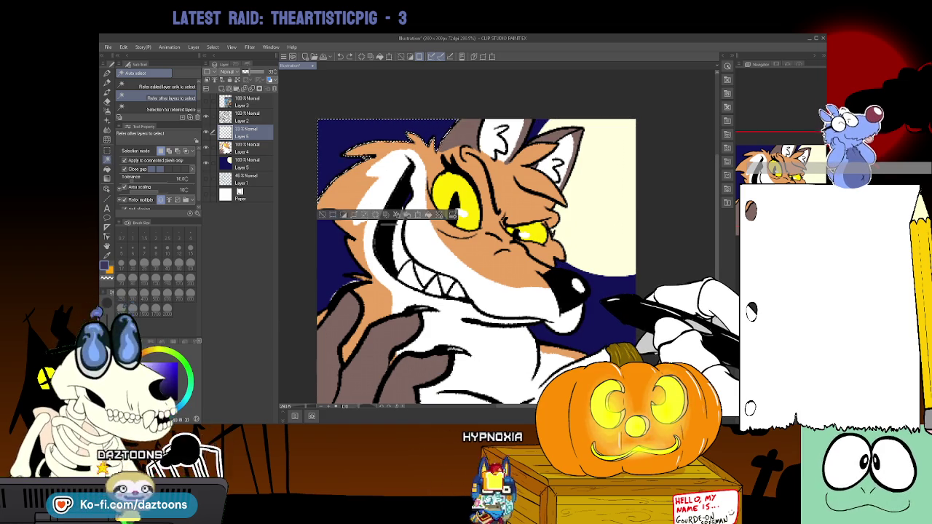
key("ctrl+z")
key("ctrl+z")
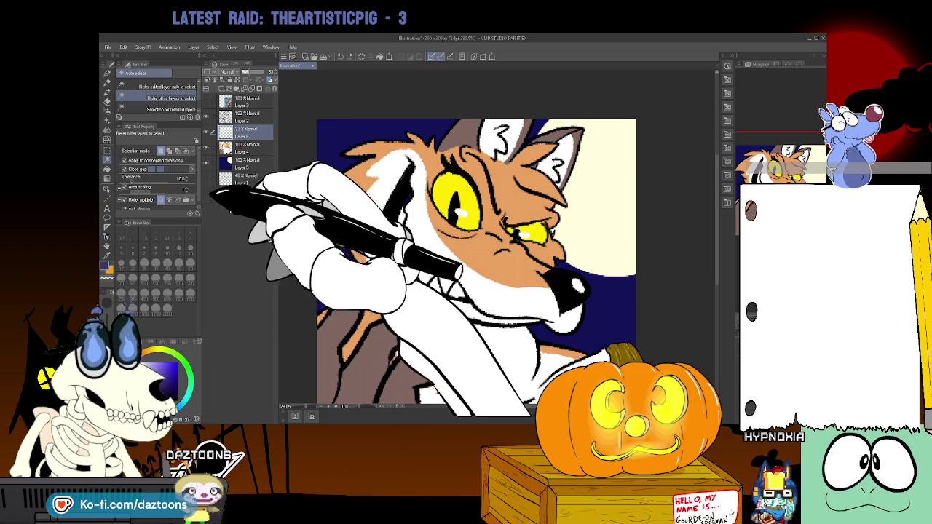
key("ctrl+y")
Add the moon and right-hand sky to the selection, then invert it to cover the wolf.
key("ctrl+a")
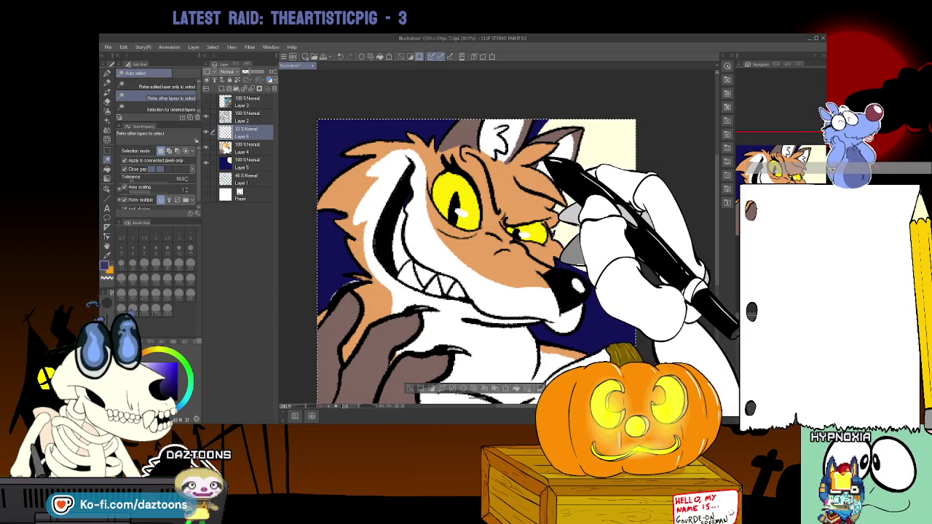
key("ctrl+z")
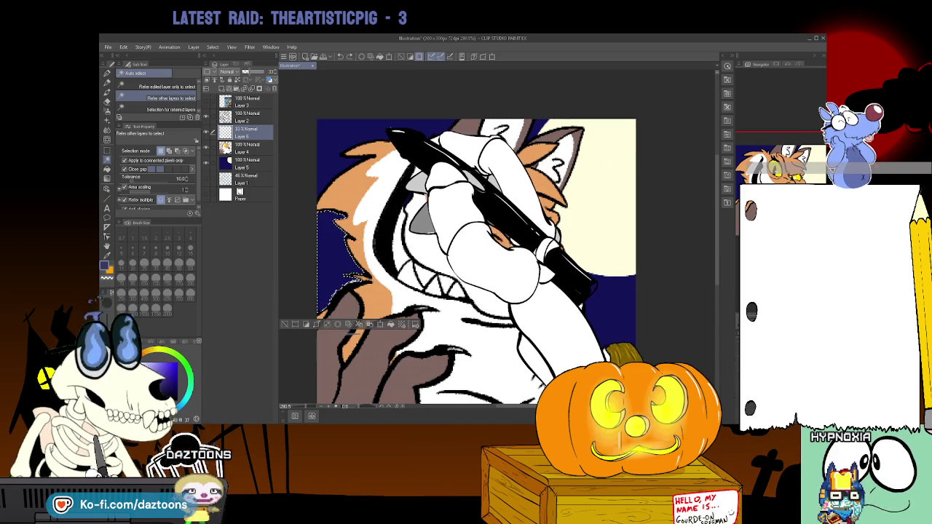
left_click(586, 182, "shift")
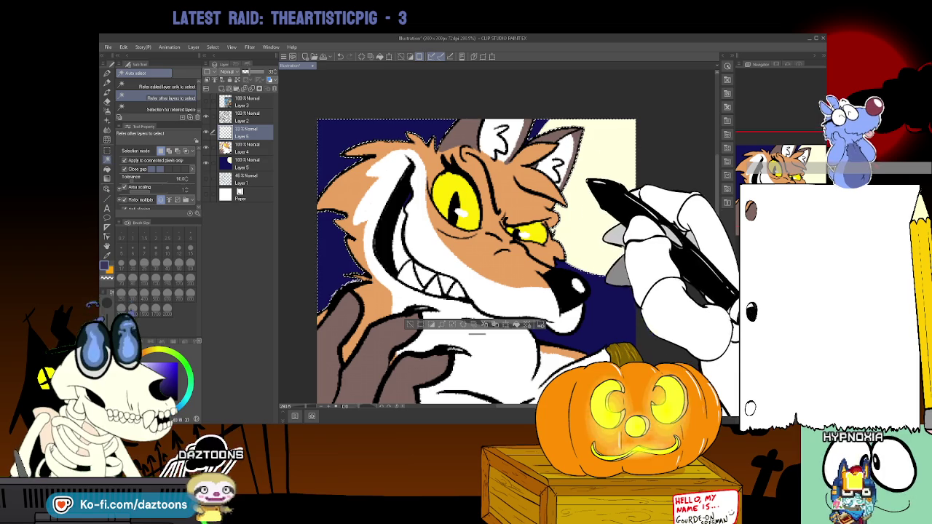
left_click(600, 306, "shift")
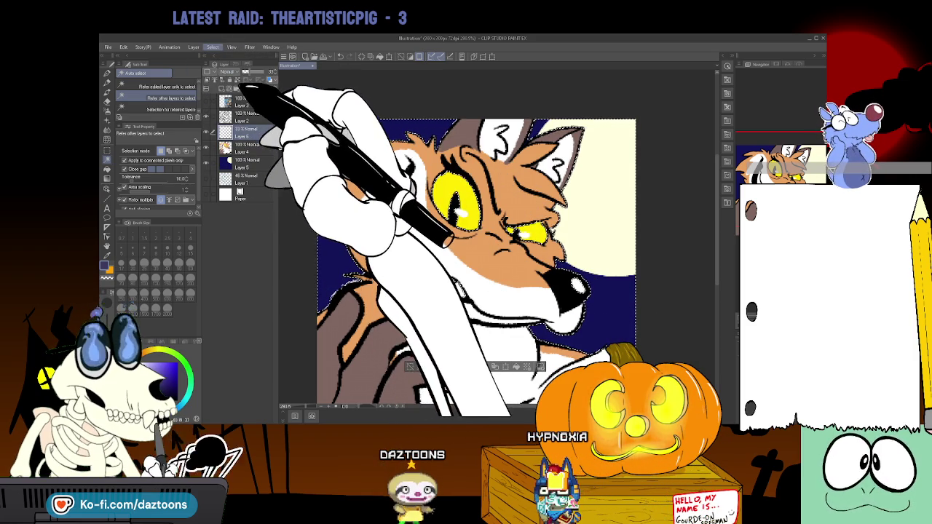
left_click(452, 242)
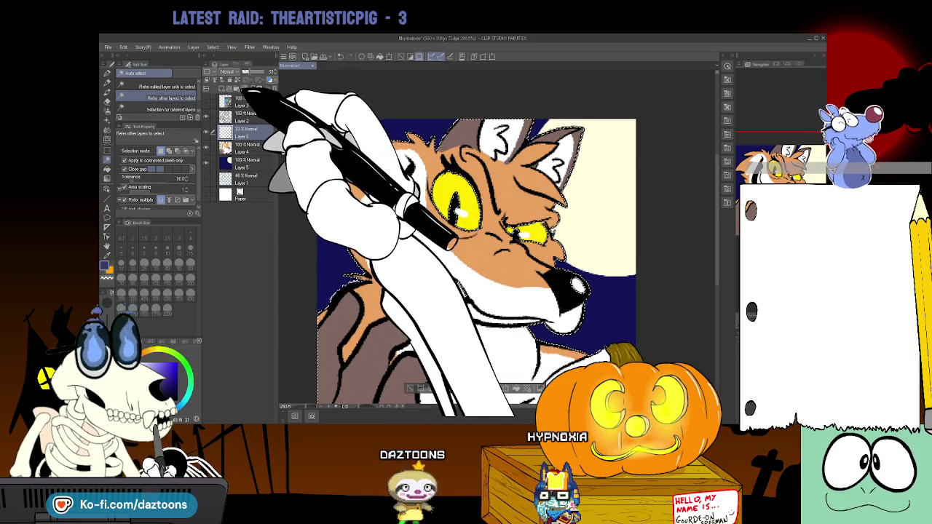
key("p")
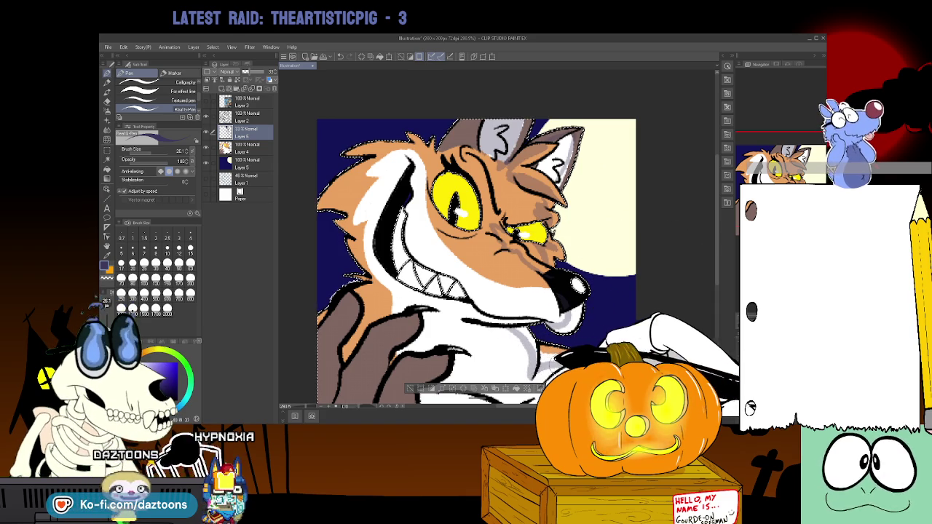
Scroll the view to review the brown shading on the wolf's muzzle and ears.
scroll(476, 233, "down", 3)
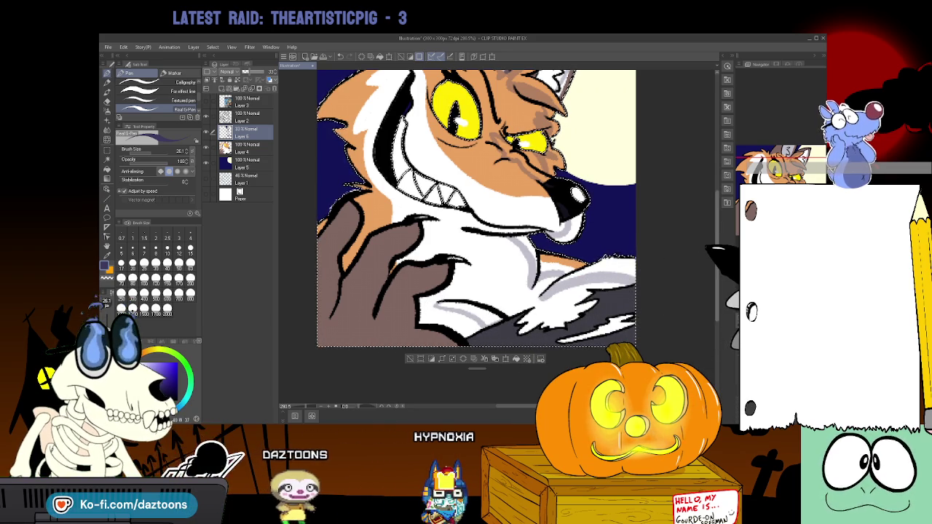
scroll(677, 262, "up", 3)
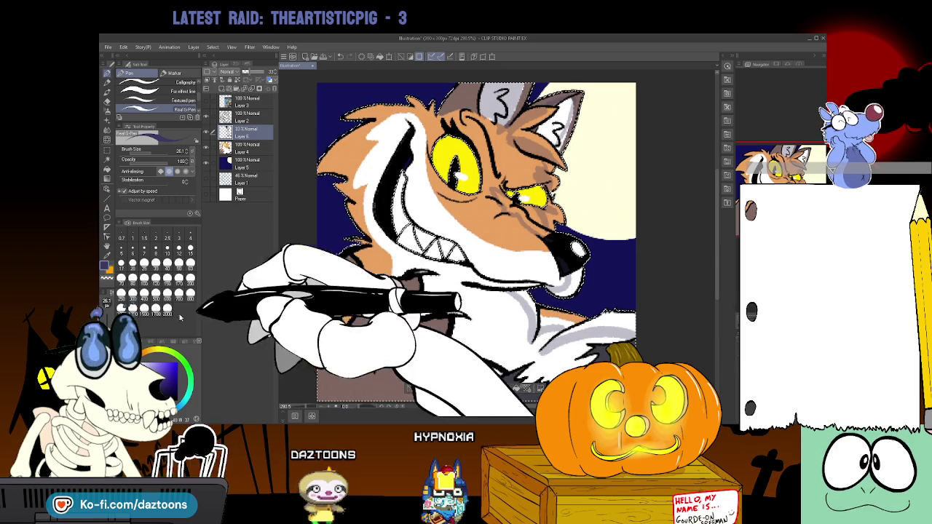
key("g")
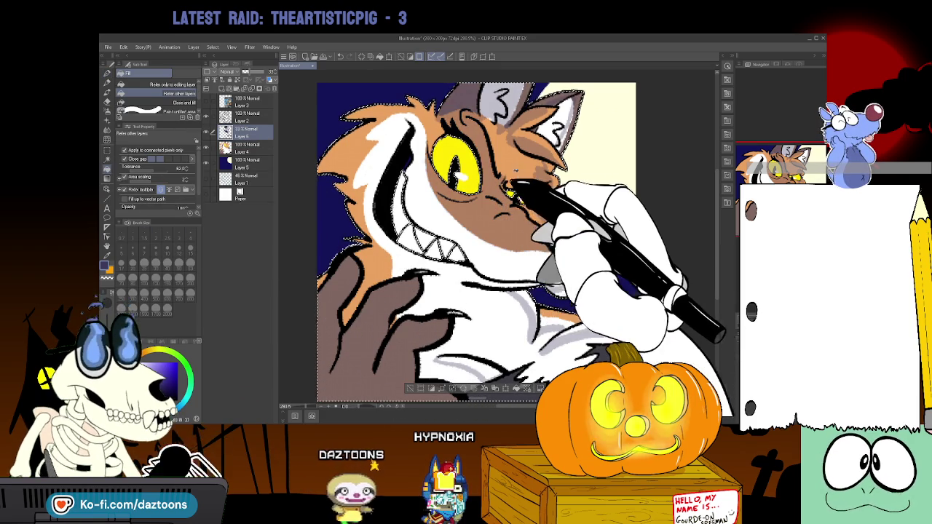
Fill the white fur lavender-grey at tolerance 35 and repaint the snout orange.
left_click_drag(168, 169, 149, 169)
left_click(439, 211)
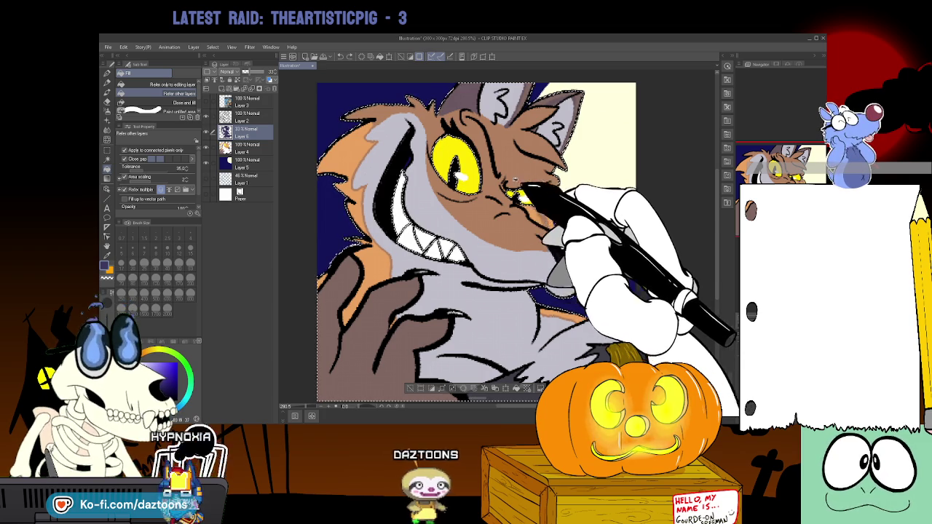
key("p")
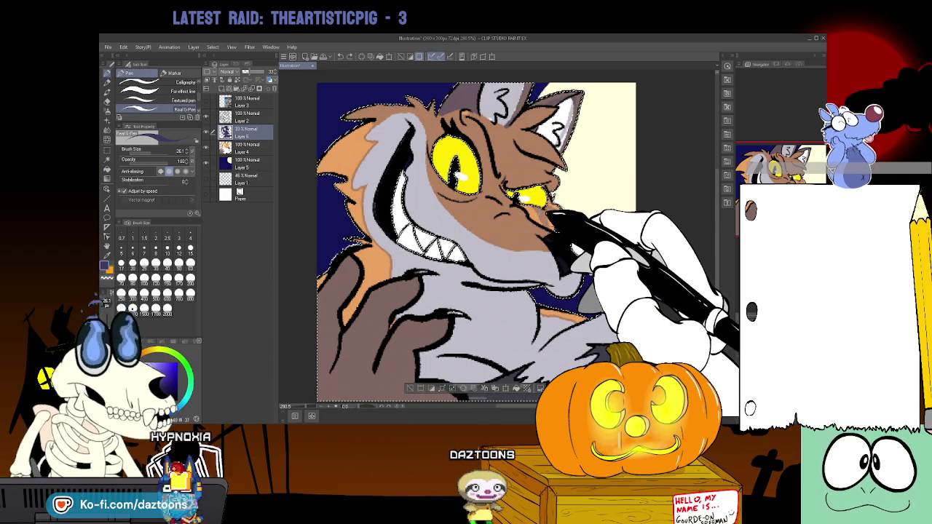
left_click_drag(458, 218, 528, 207)
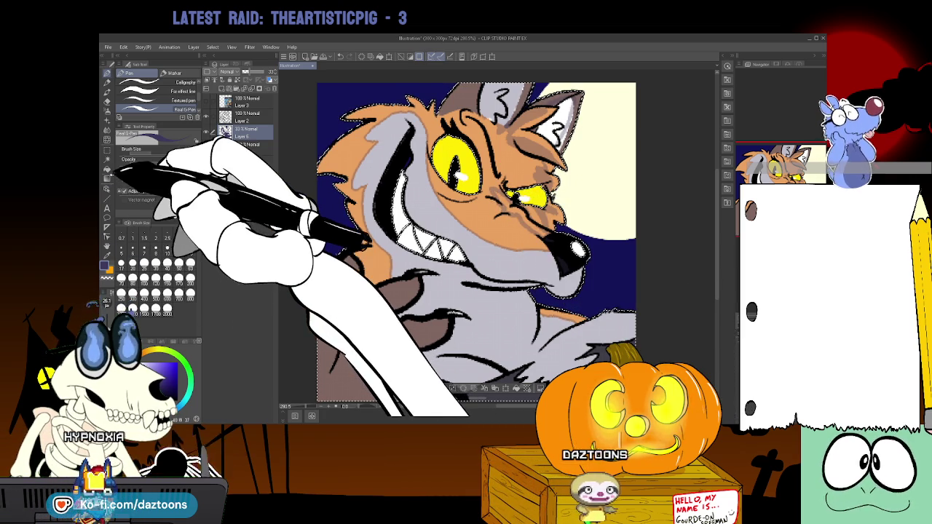
Fill the wolf's lower-left arm area with brown.
key("g")
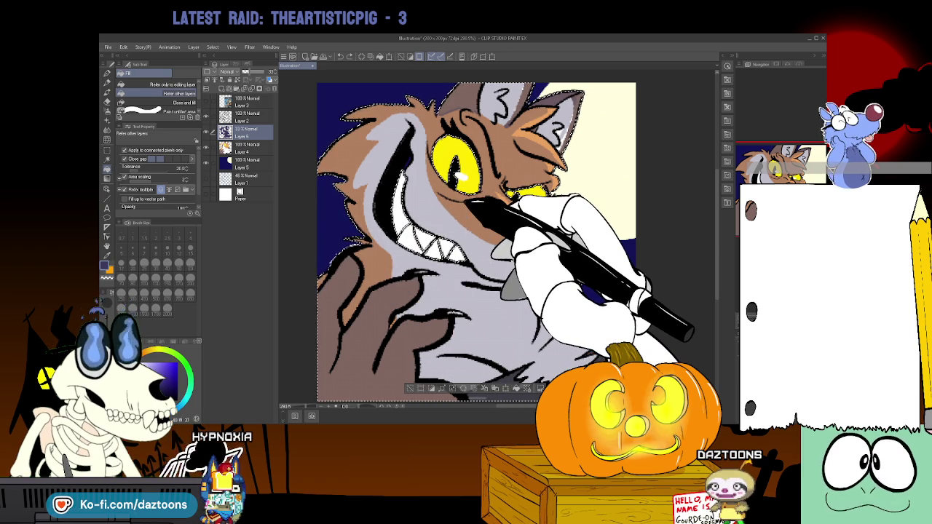
key("p")
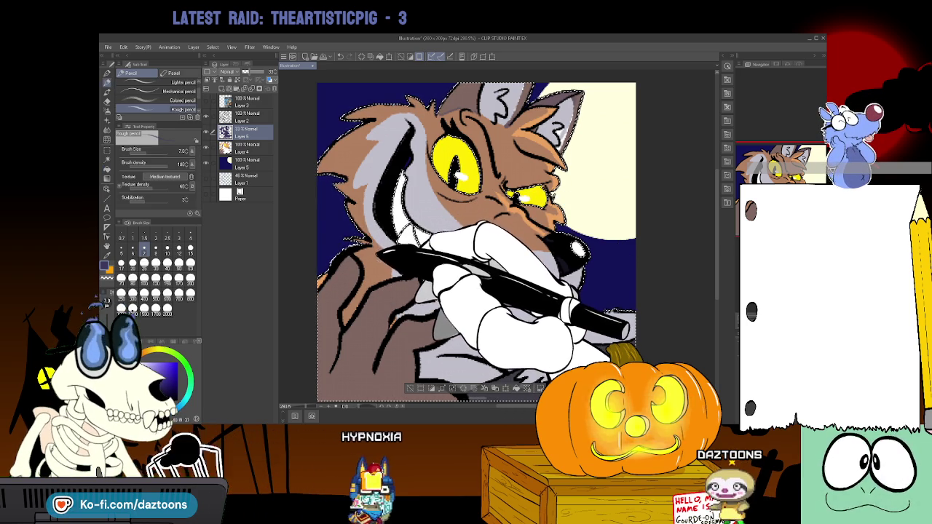
left_click(107, 169)
left_click(379, 342)
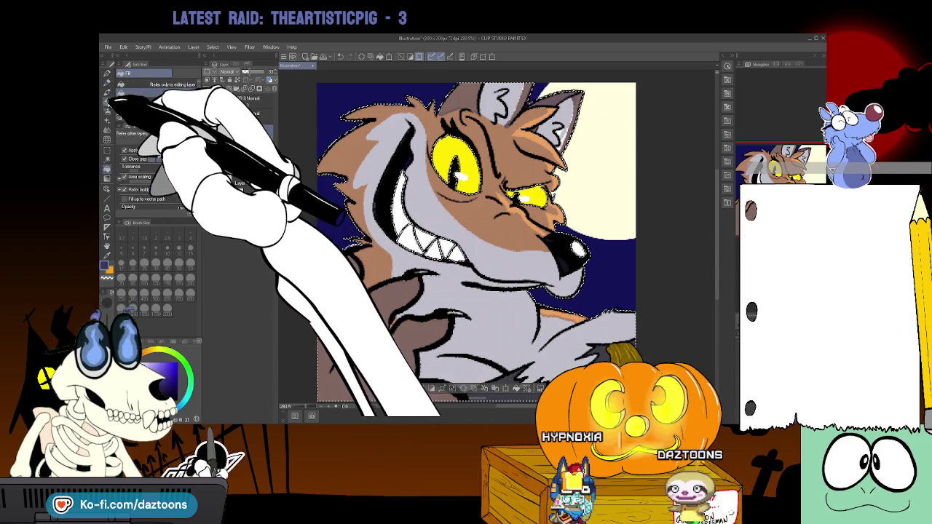
left_click(108, 100)
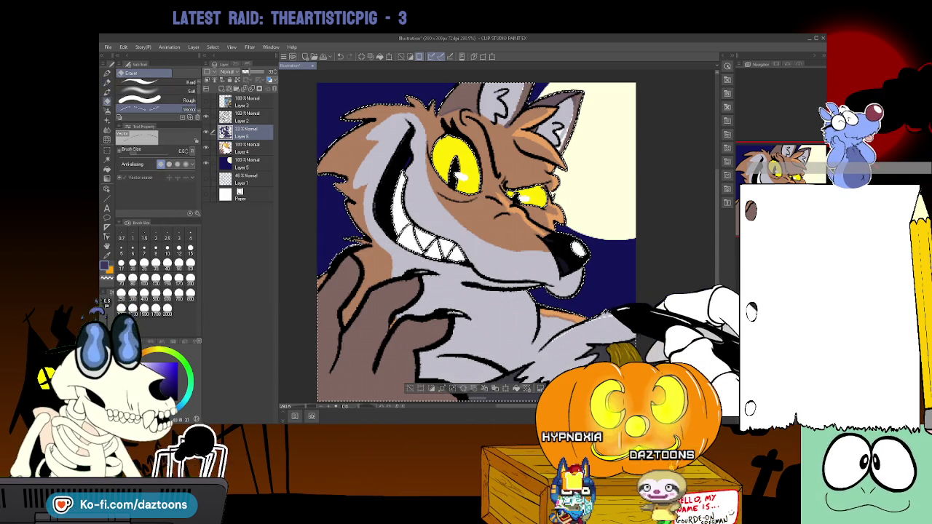
Set the eraser size to 3.6 and clear the selection around the artwork.
left_click(179, 249)
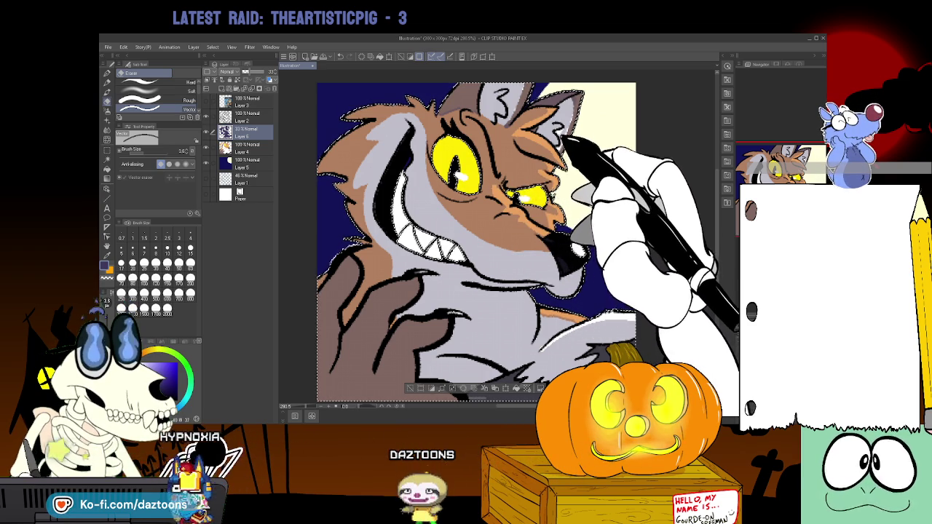
key("g")
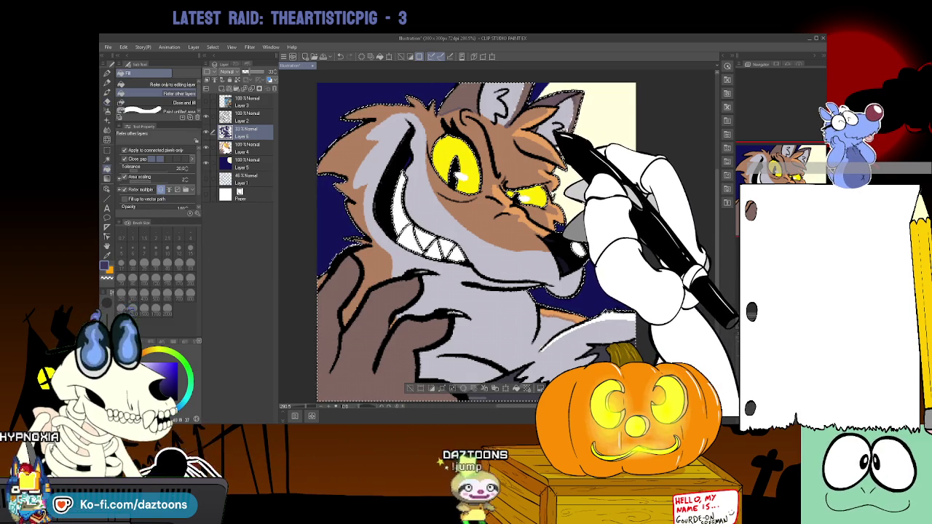
left_click(107, 100)
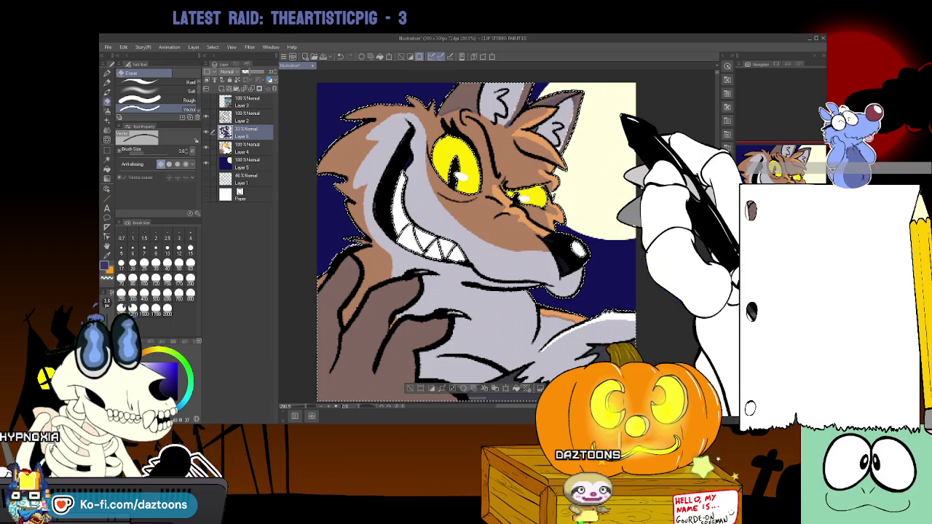
key("ctrl+d")
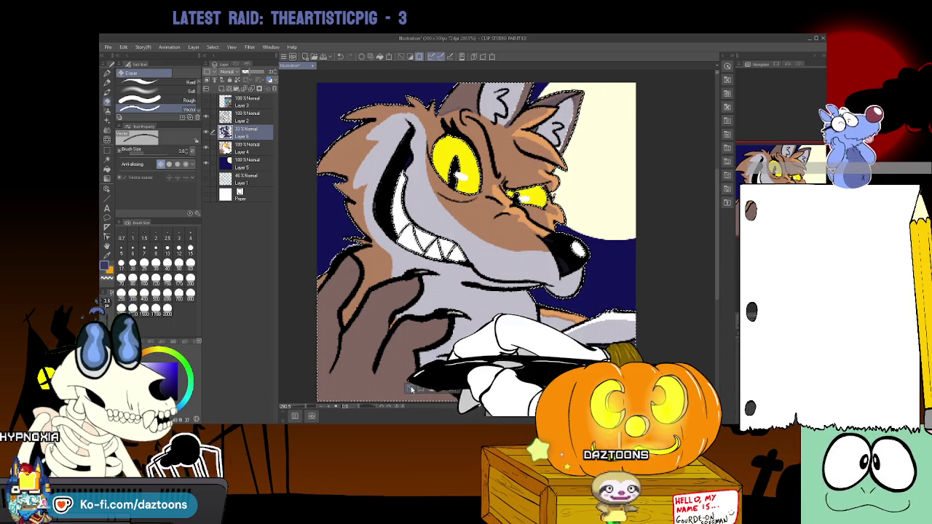
Draw claw lines on the hand at the chest and a shading line across the arm.
left_click(115, 72)
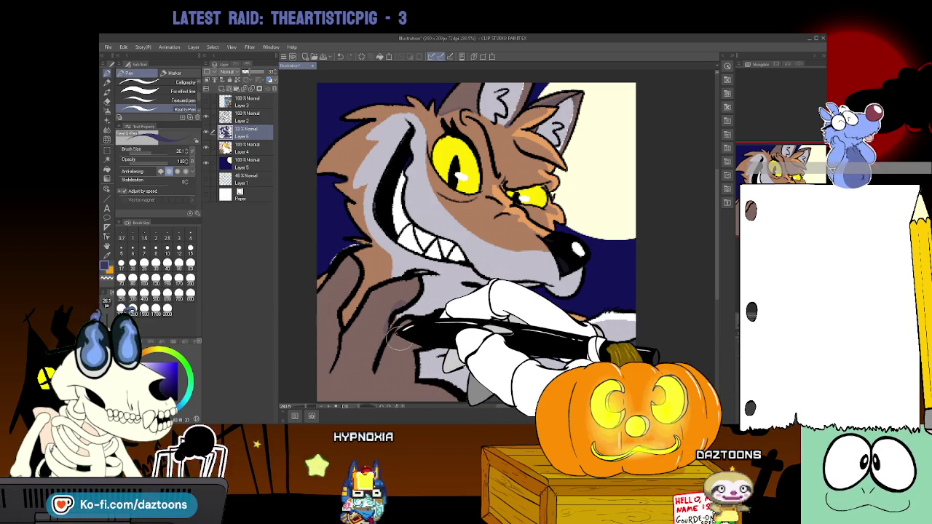
left_click_drag(423, 313, 462, 320)
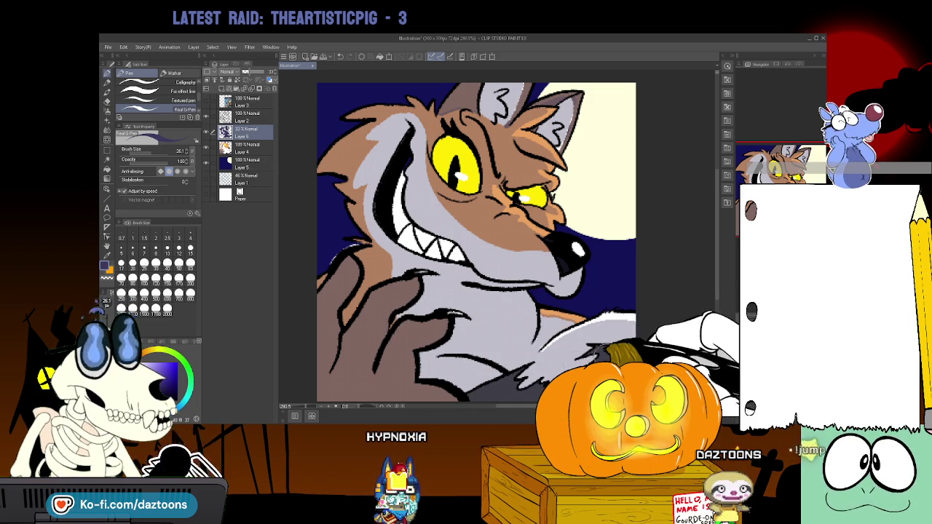
left_click_drag(336, 268, 386, 315)
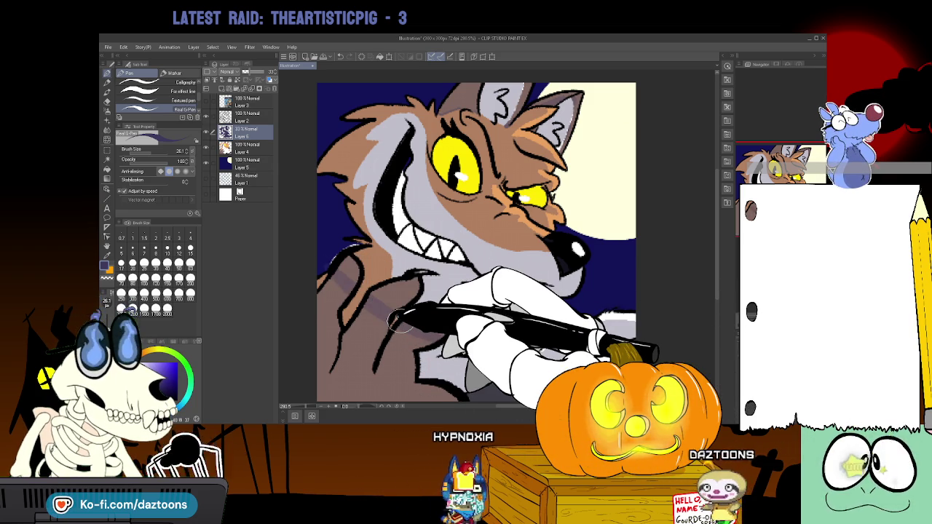
Fill the lower-left arm with purple-grey shading.
left_click(107, 169)
left_click(415, 327)
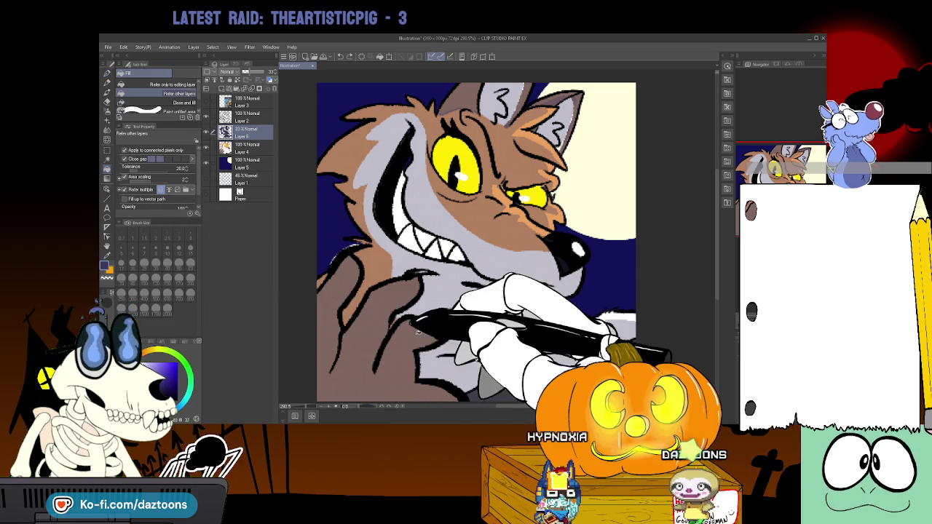
left_click(407, 324)
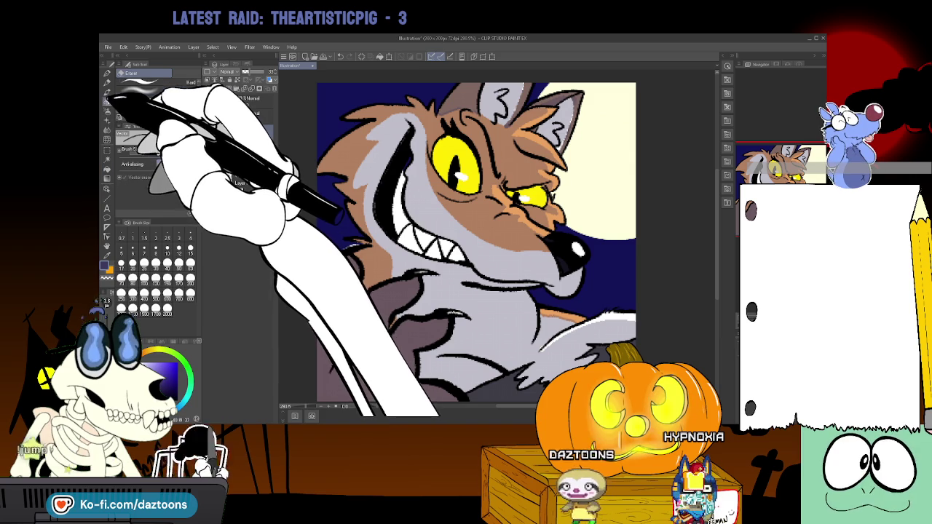
key("e")
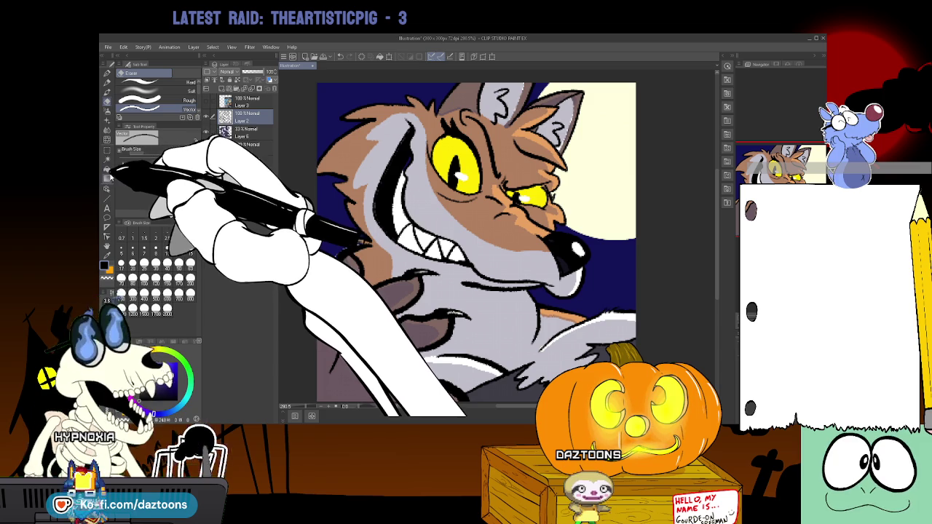
Go over the left corner of the wolf's grin with the pencil on Layer 2 to bolden it.
left_click(107, 80)
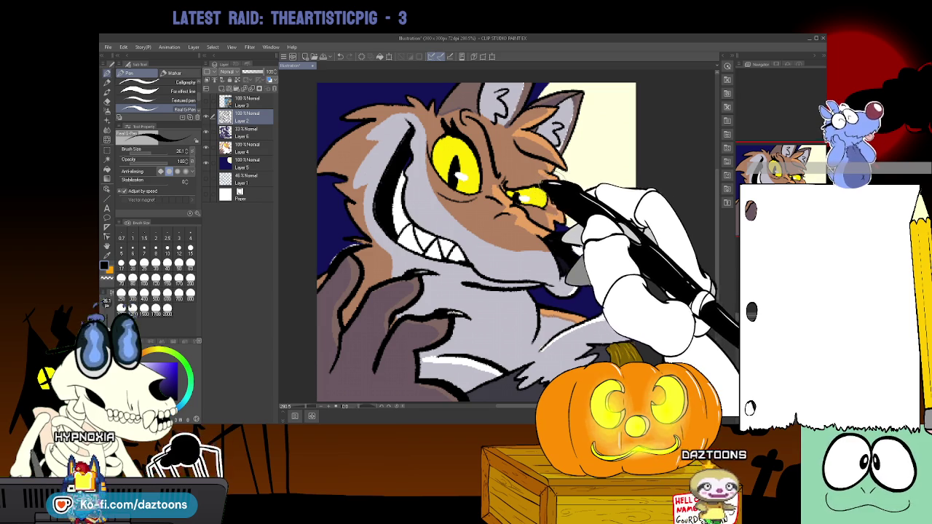
key("g")
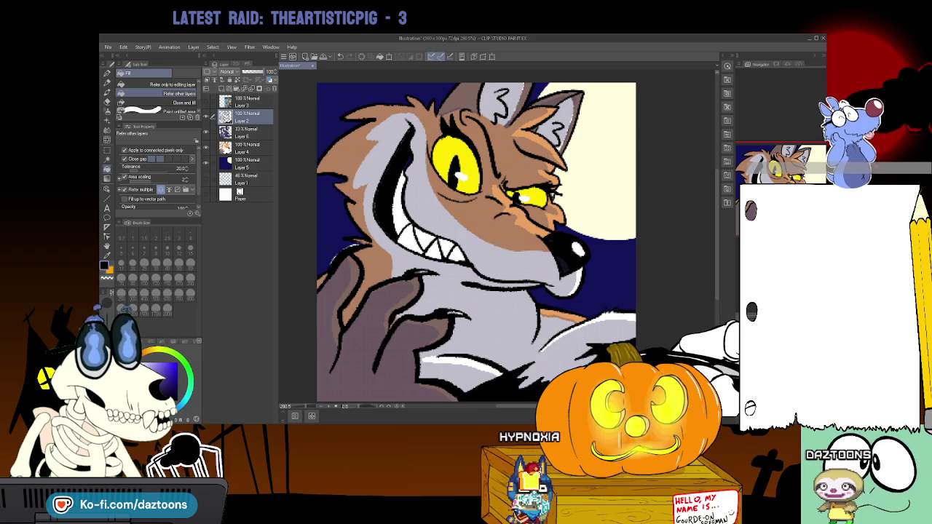
key("p")
key("p")
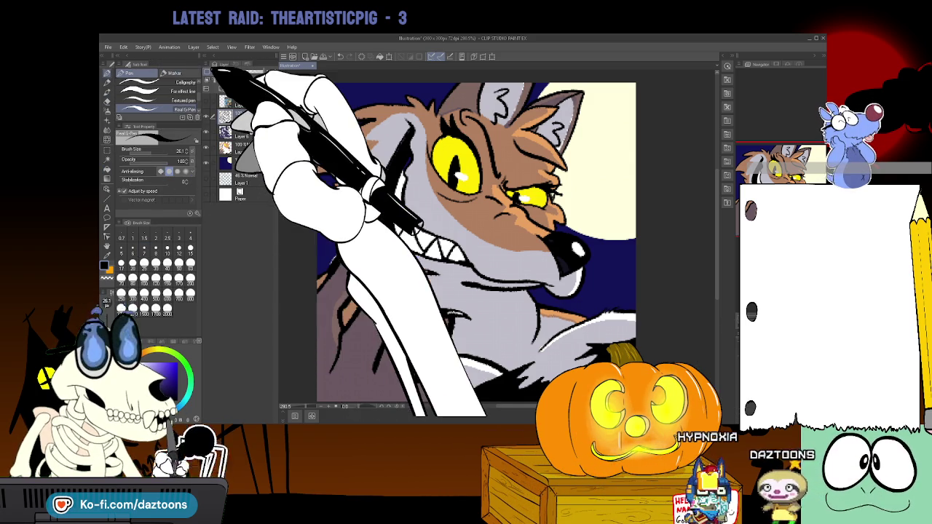
left_click_drag(386, 219, 402, 208)
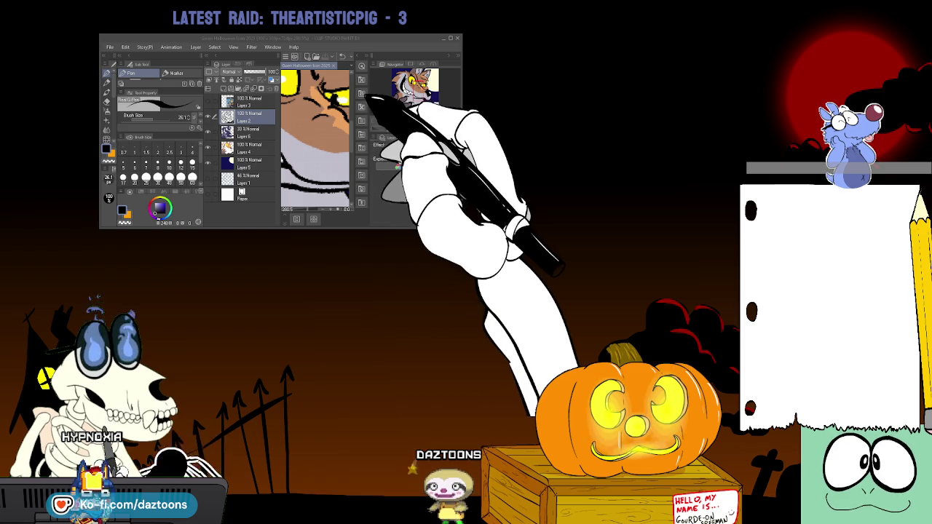
left_click(385, 89)
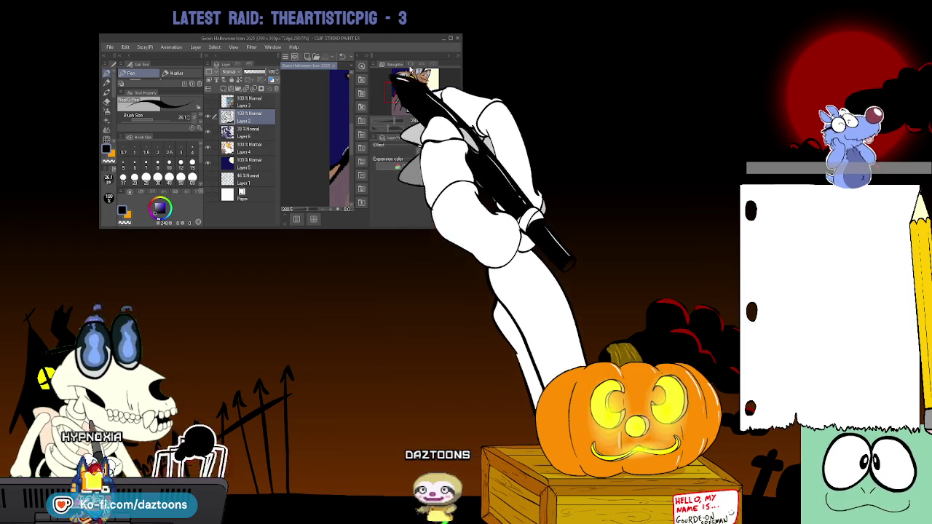
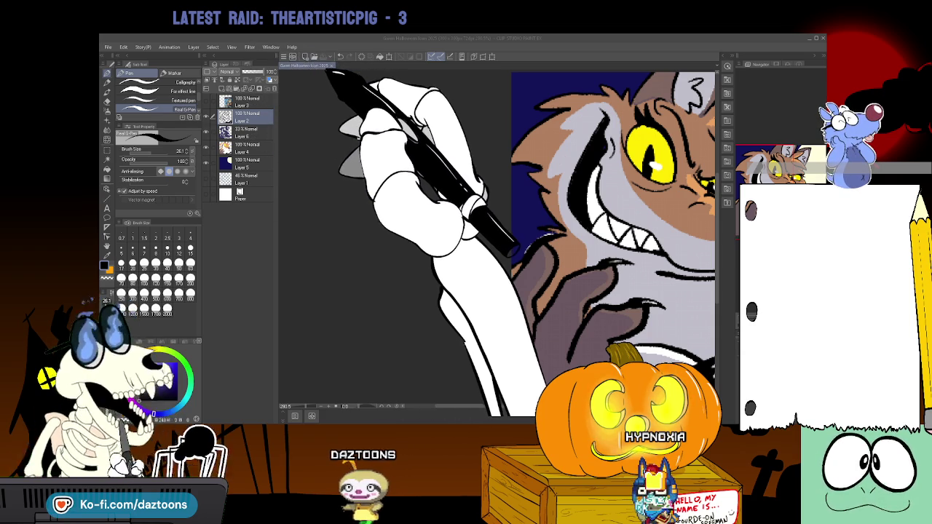
Close the finished cat illustration with Ctrl+W.
key("ctrl+w")
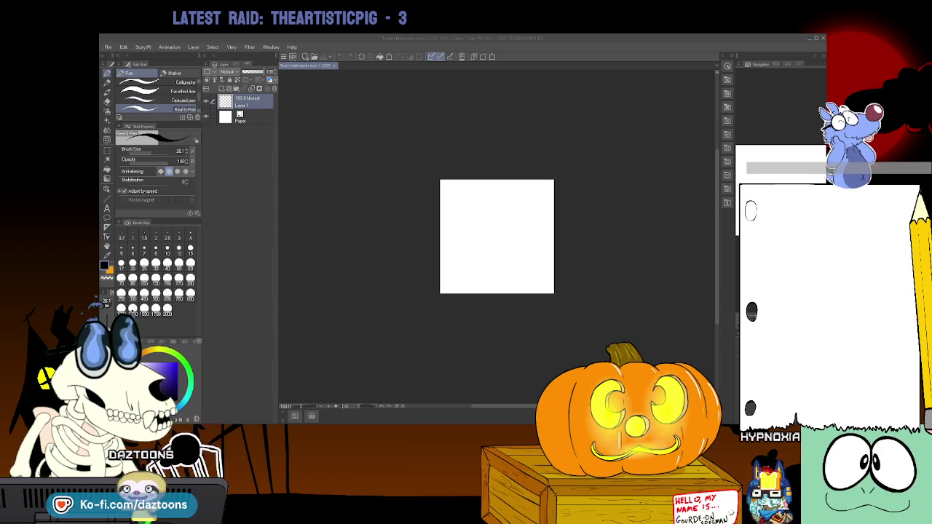
Zoom the blank canvas to fill the workspace and switch to the Rough pencil.
key("ctrl+space")
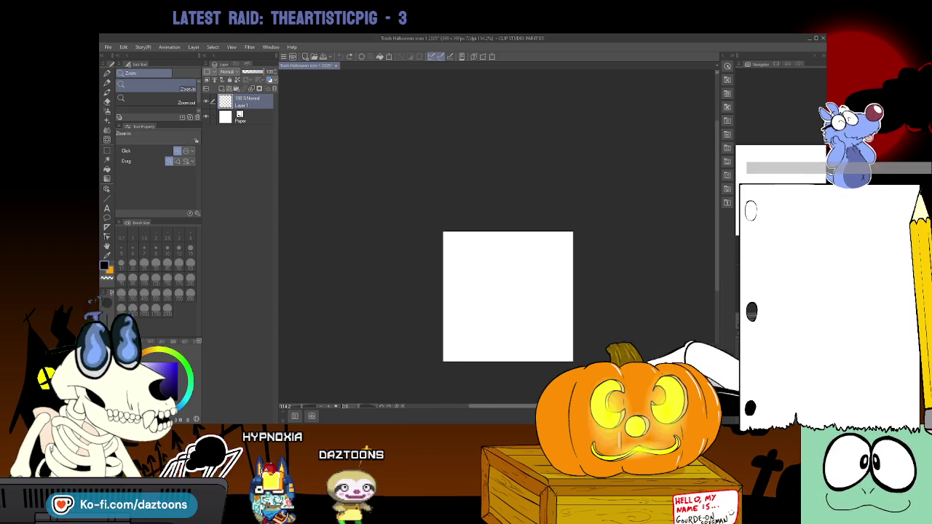
mouse_move(688, 242)
left_mouse_down()
mouse_move(656, 248)
mouse_move(699, 247)
mouse_move(670, 315)
left_mouse_up()
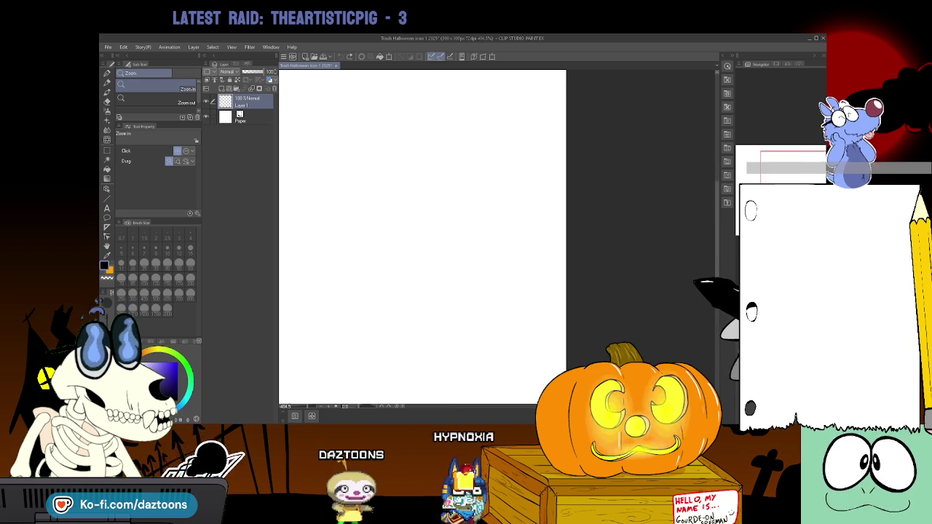
mouse_move(670, 315)
left_mouse_down()
mouse_move(685, 343)
mouse_move(714, 342)
left_mouse_up()
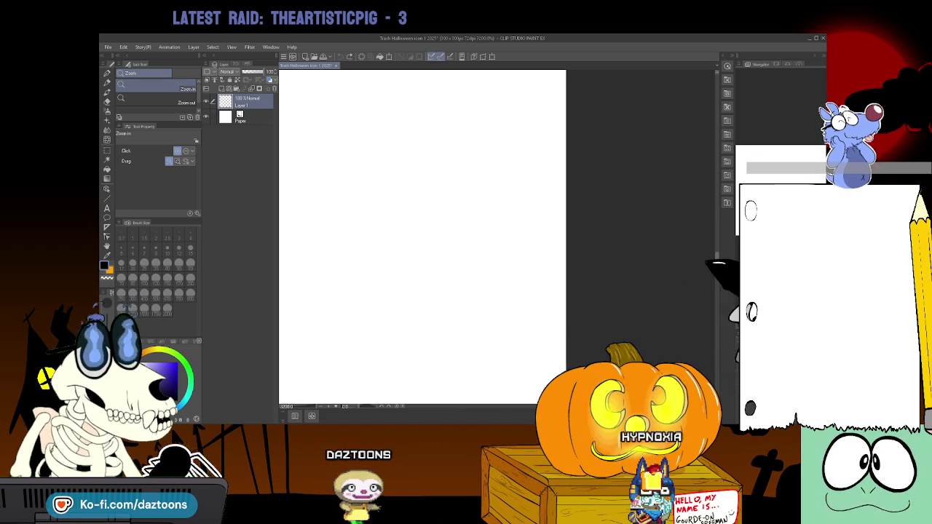
mouse_move(717, 319)
left_mouse_down()
mouse_move(610, 298)
mouse_move(641, 350)
left_mouse_up()
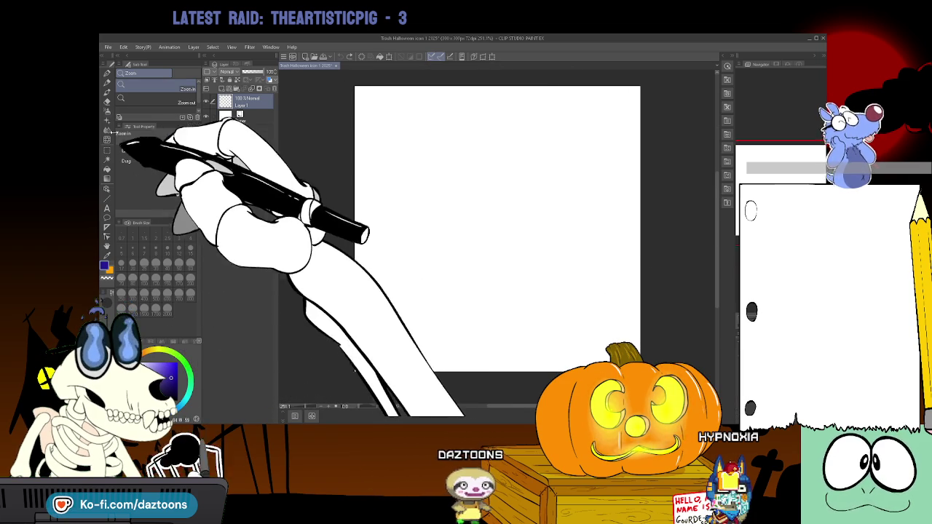
left_click(109, 92)
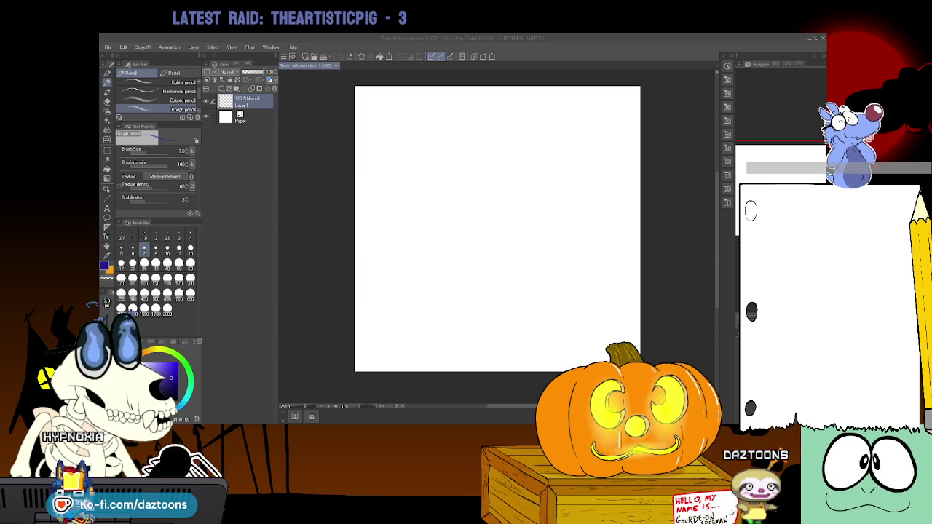
Sketch the rough skull circle in blue with diagonal guidelines across it.
left_click_drag(418, 166, 496, 199)
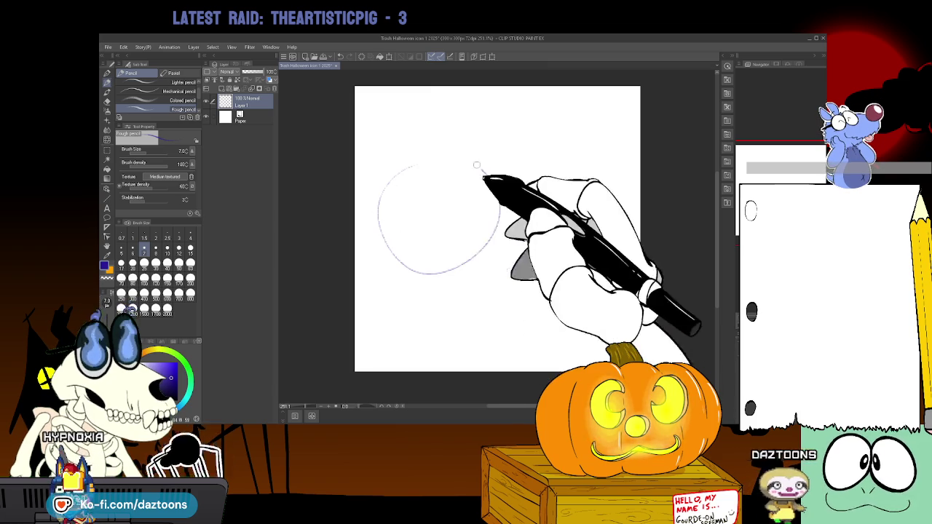
key("ctrl+z")
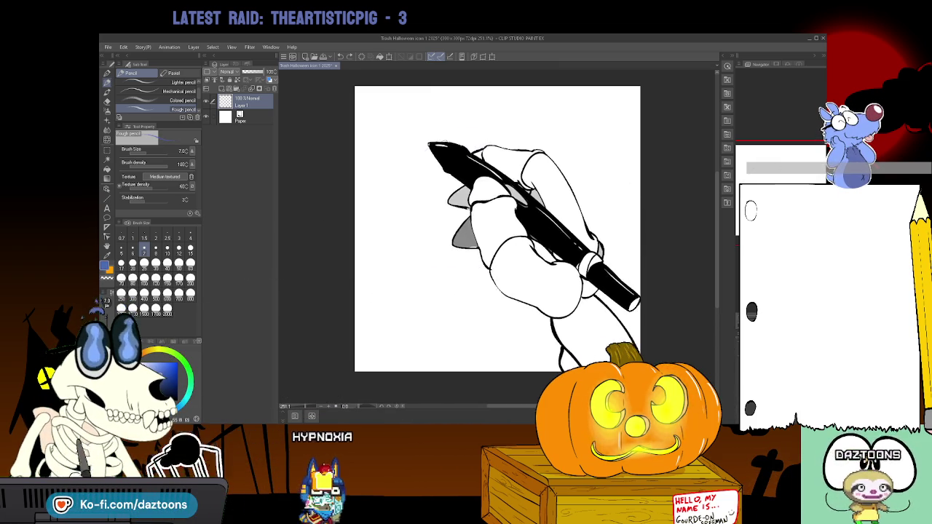
left_click_drag(441, 140, 437, 259)
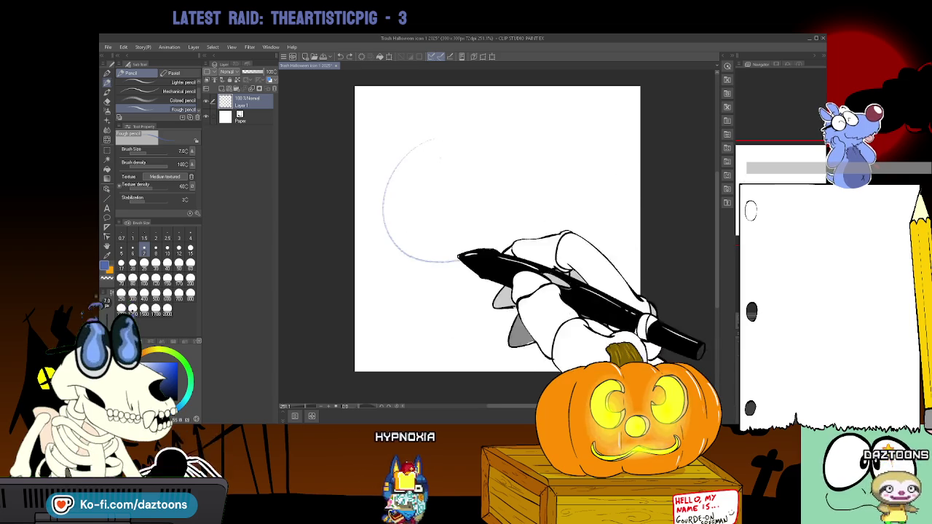
left_click_drag(478, 141, 437, 258)
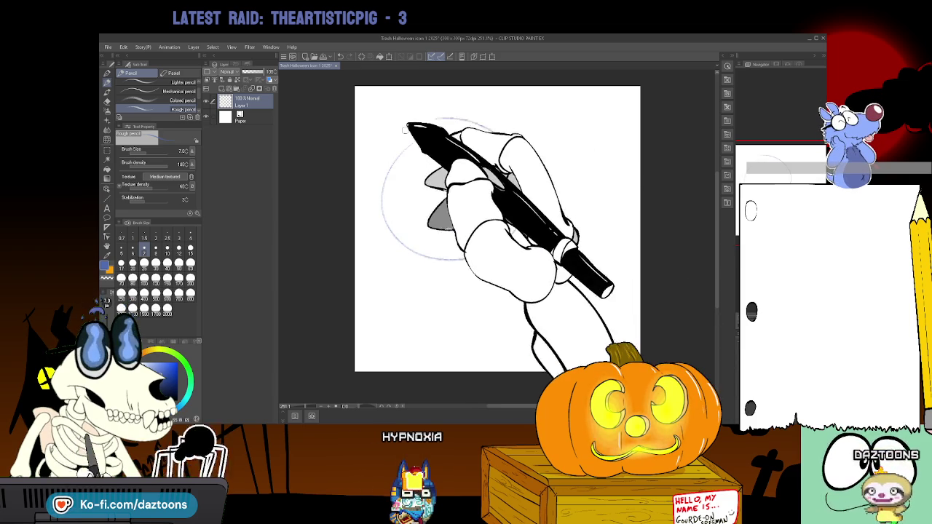
left_click_drag(490, 157, 469, 266)
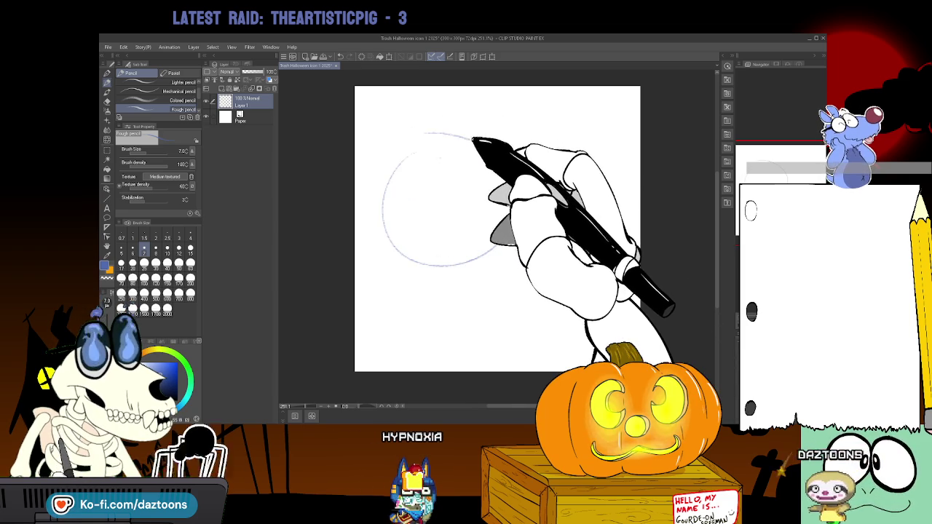
mouse_move(416, 166)
left_mouse_down()
mouse_move(485, 156)
mouse_move(510, 221)
left_mouse_up()
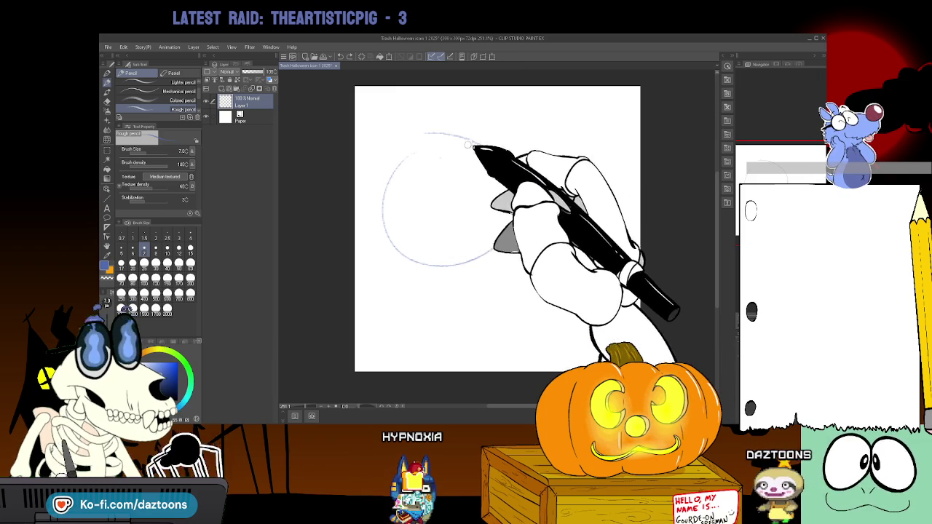
mouse_move(391, 194)
left_mouse_down()
mouse_move(401, 156)
mouse_move(478, 257)
left_mouse_up()
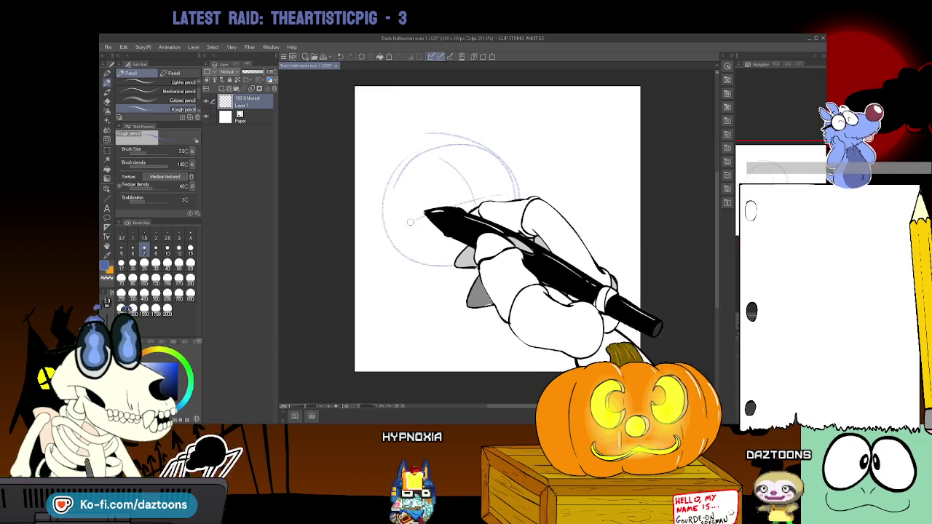
left_click_drag(395, 227, 463, 182)
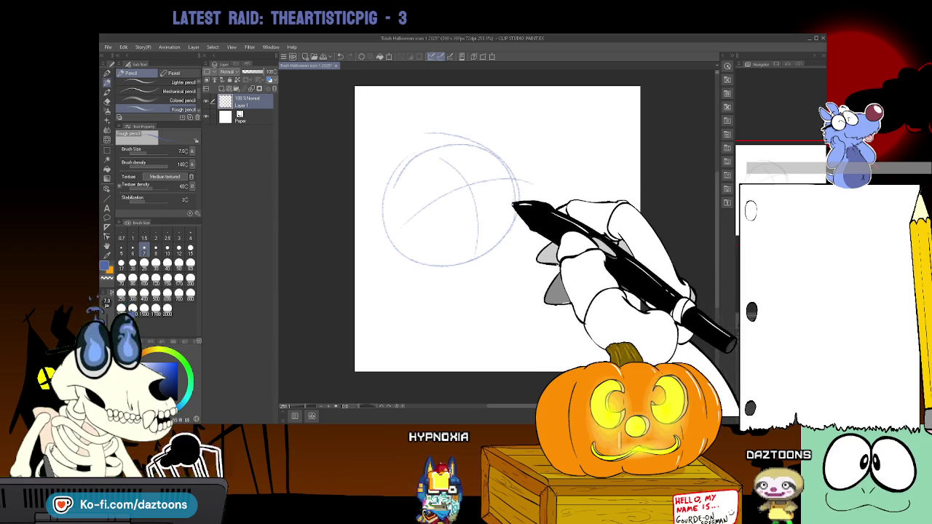
left_click_drag(396, 233, 502, 196)
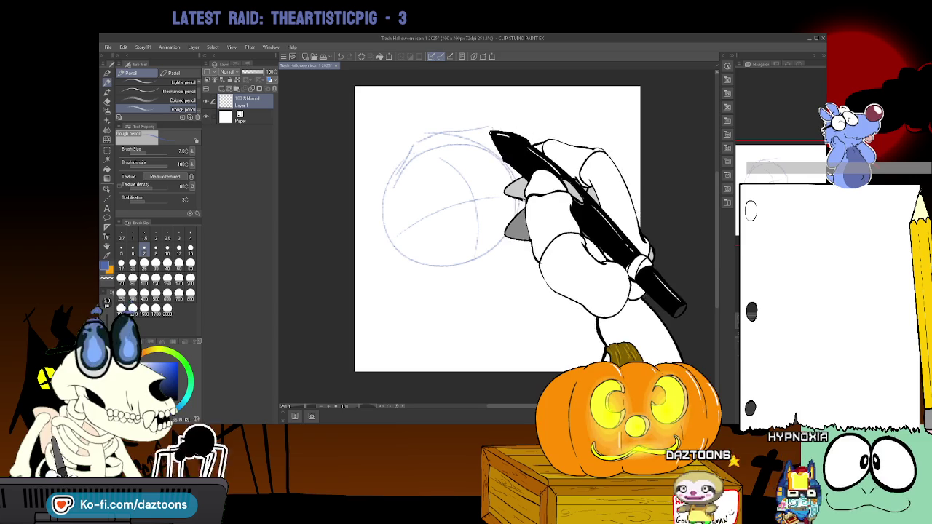
Add strokes on both sides of the circle and darken its top outline.
mouse_move(512, 137)
left_mouse_down()
mouse_move(551, 129)
mouse_move(606, 146)
mouse_move(626, 180)
left_mouse_up()
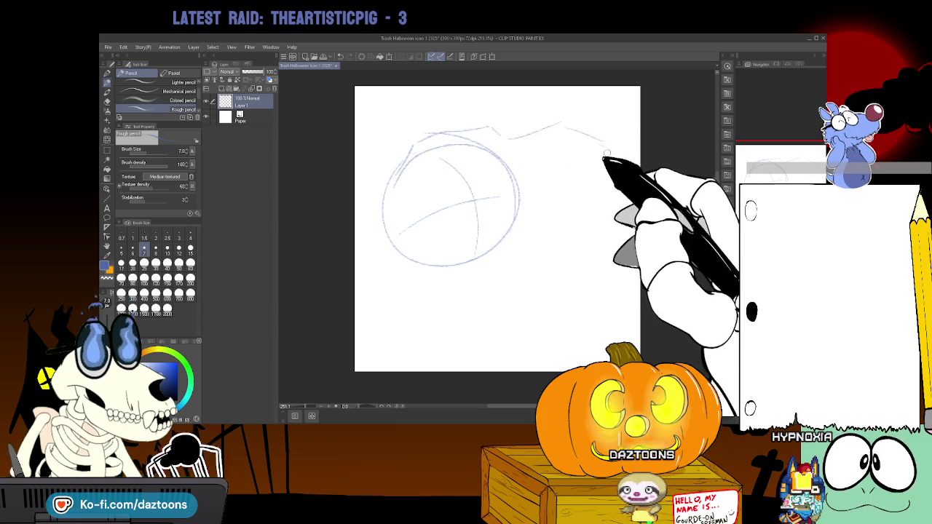
left_click_drag(591, 222, 555, 232)
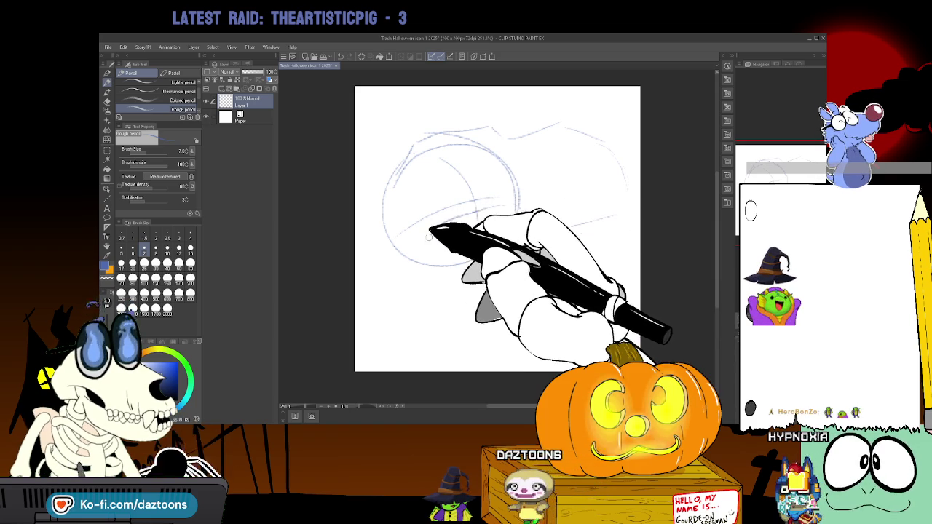
left_click_drag(408, 217, 364, 231)
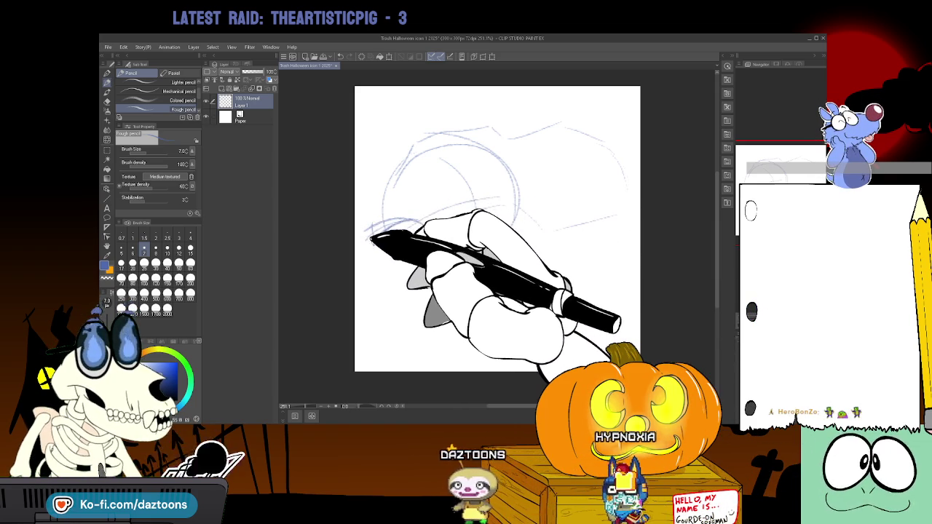
mouse_move(370, 236)
left_mouse_down()
mouse_move(386, 211)
mouse_move(439, 193)
left_mouse_up()
left_click_drag(437, 151, 437, 193)
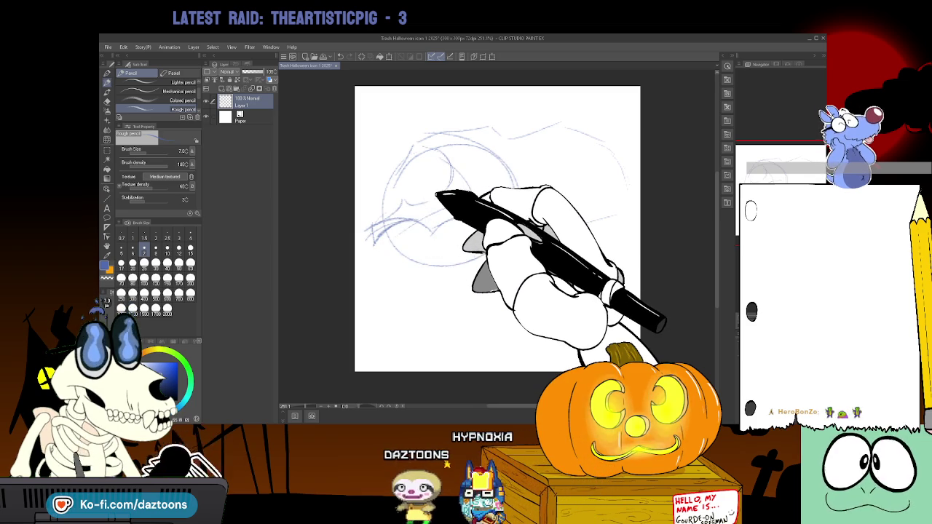
left_click_drag(477, 132, 416, 145)
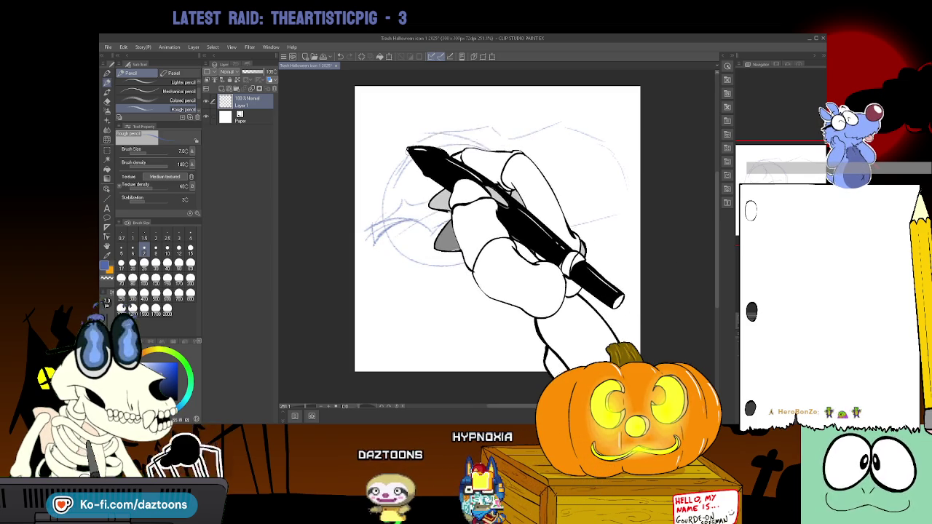
left_click_drag(485, 138, 444, 138)
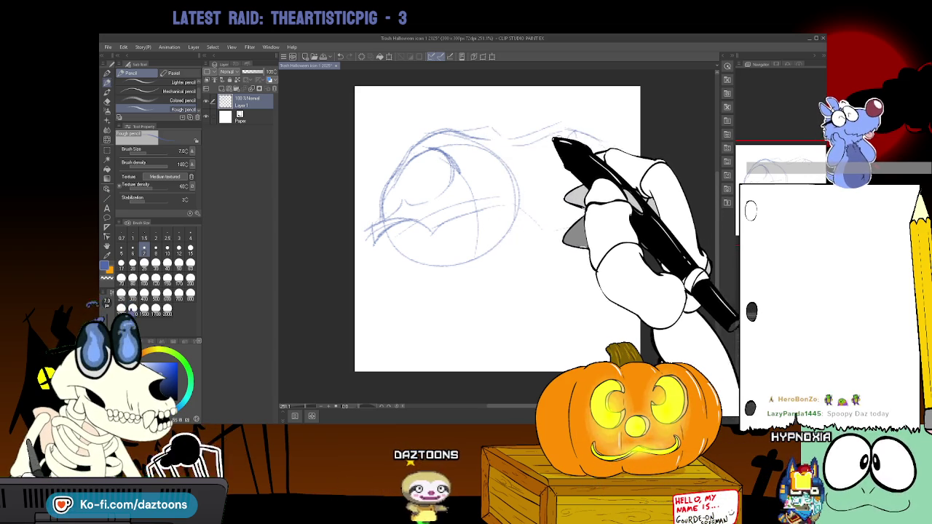
Extend the cranium outline right, sketch the second eye socket and rough in the snout.
left_click_drag(547, 150, 605, 163)
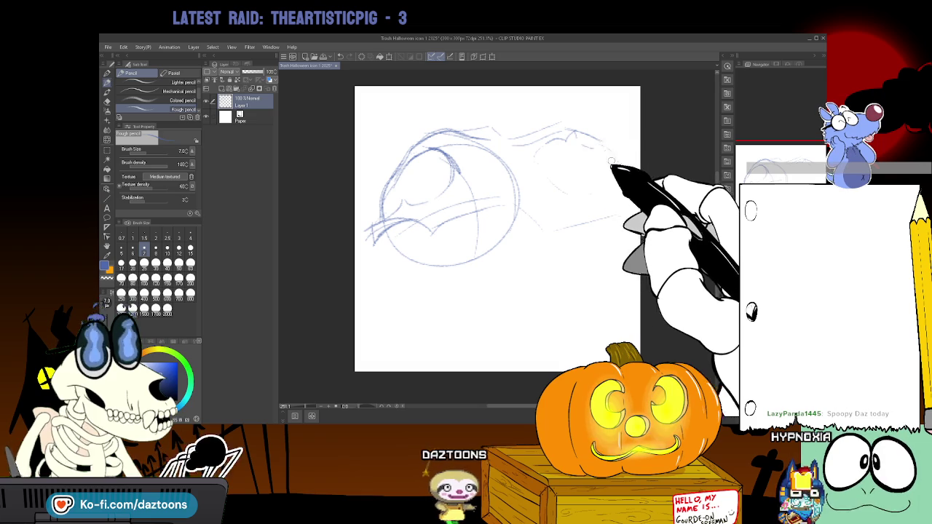
left_click_drag(537, 145, 606, 172)
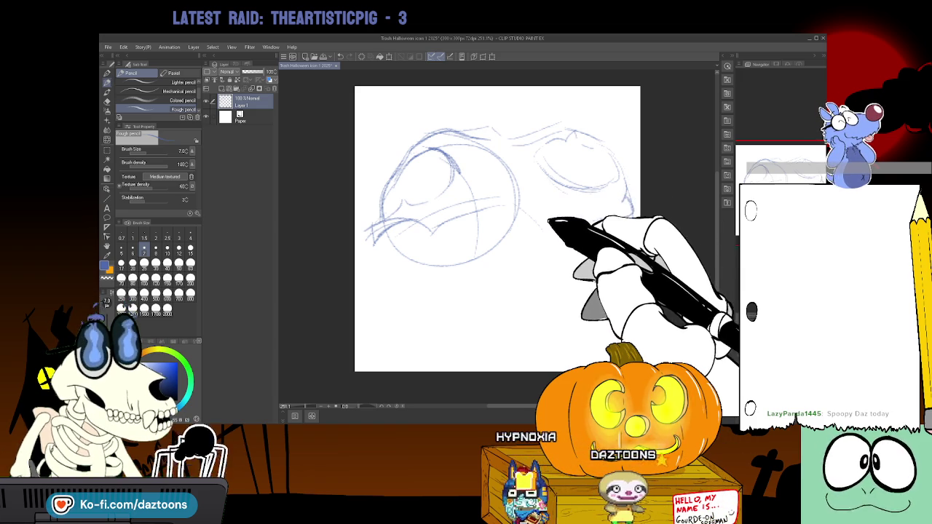
left_click_drag(562, 218, 633, 231)
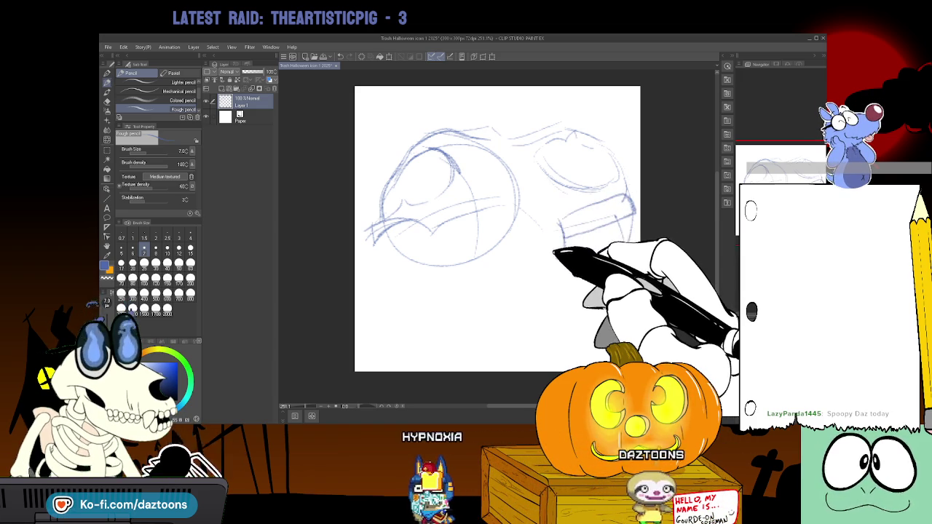
Add a curve under the right eye and a row of teeth along the jaw.
mouse_move(540, 225)
left_mouse_down()
mouse_move(553, 218)
mouse_move(558, 257)
left_mouse_up()
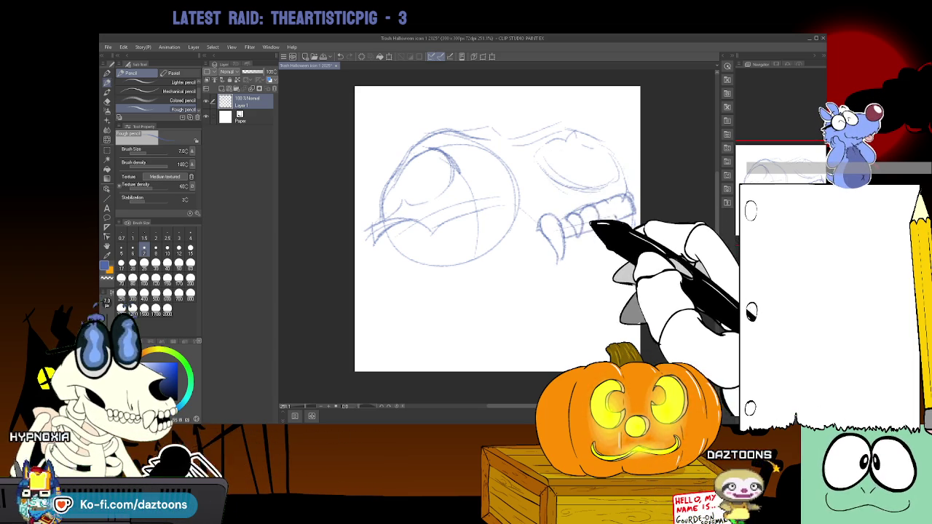
mouse_move(576, 217)
left_mouse_down()
mouse_move(617, 214)
mouse_move(547, 244)
left_mouse_up()
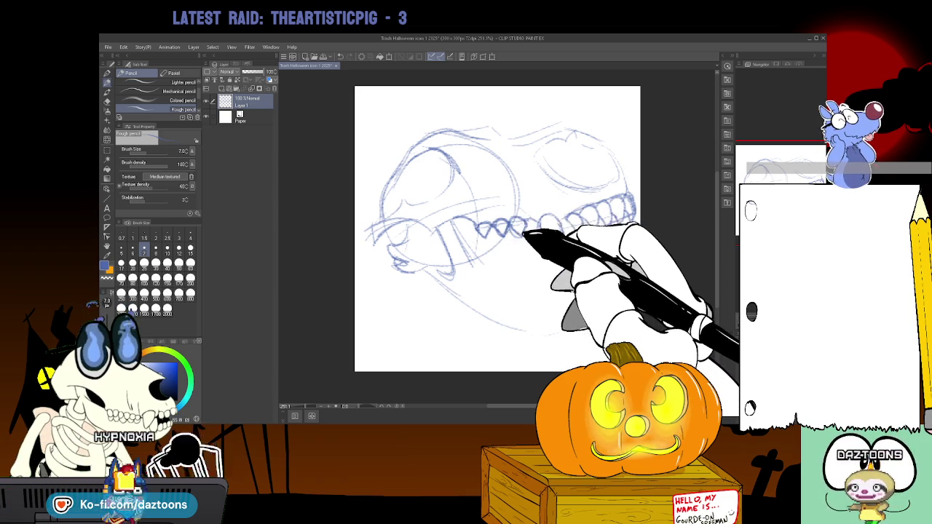
Draw fangs below the teeth and retrace the right eye socket more boldly.
left_click_drag(555, 219, 562, 263)
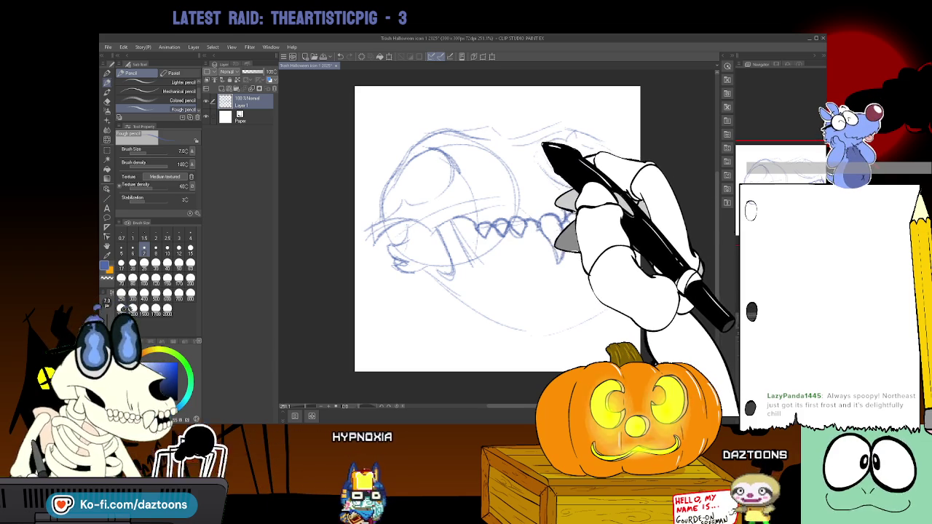
left_click_drag(546, 150, 607, 183)
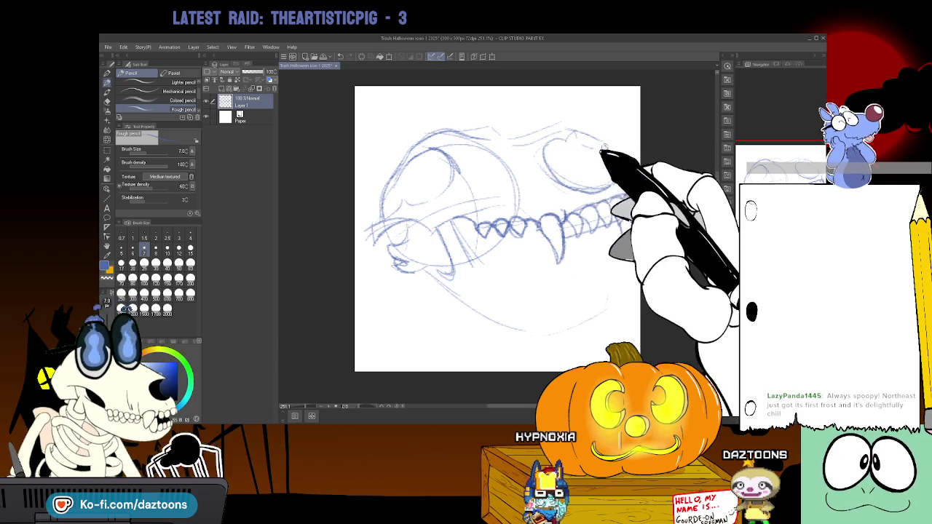
left_click_drag(601, 152, 619, 193)
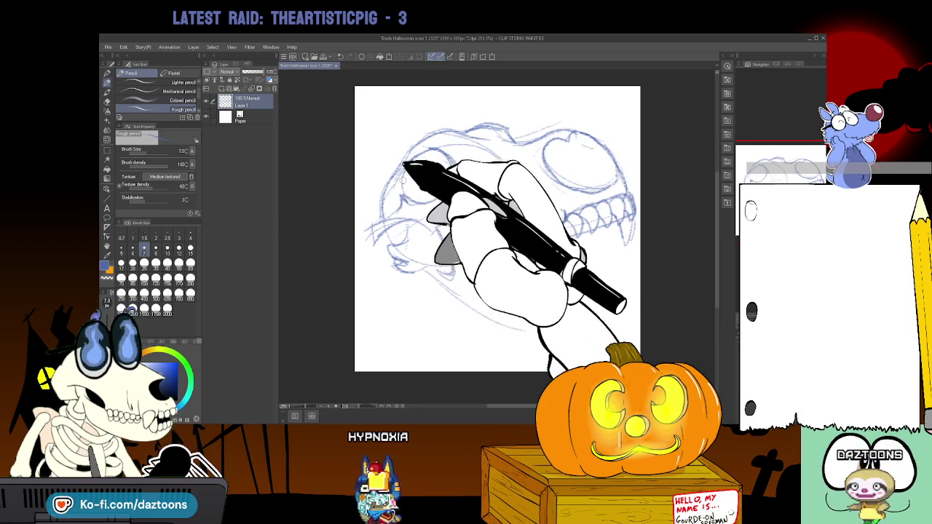
mouse_move(444, 177)
left_mouse_down()
mouse_move(531, 150)
mouse_move(566, 197)
mouse_move(596, 192)
mouse_move(589, 195)
left_mouse_up()
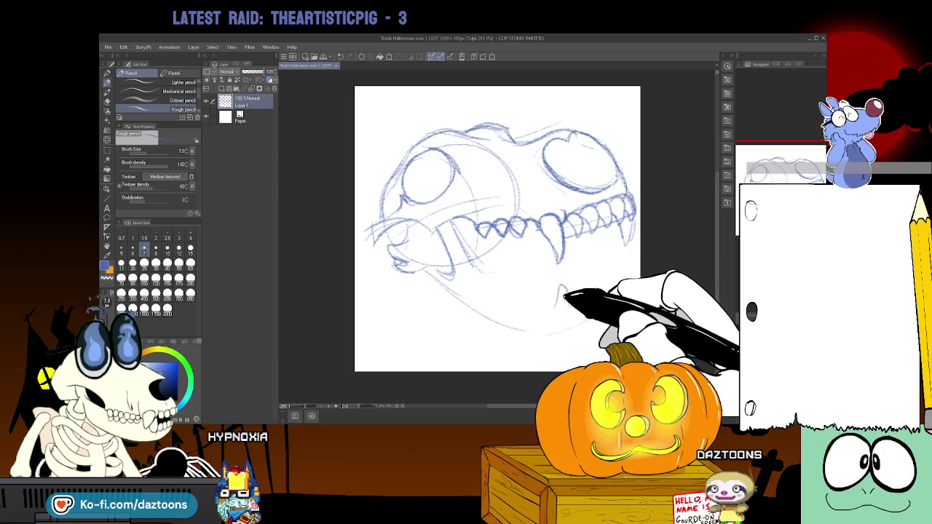
left_click_drag(572, 309, 555, 281)
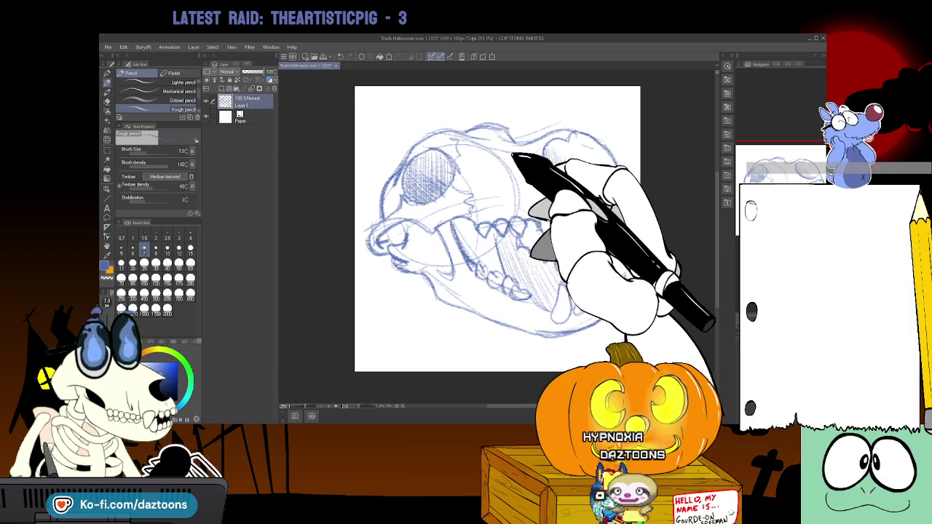
Hatch shading inside the skull's eye socket.
left_click_drag(553, 146, 604, 179)
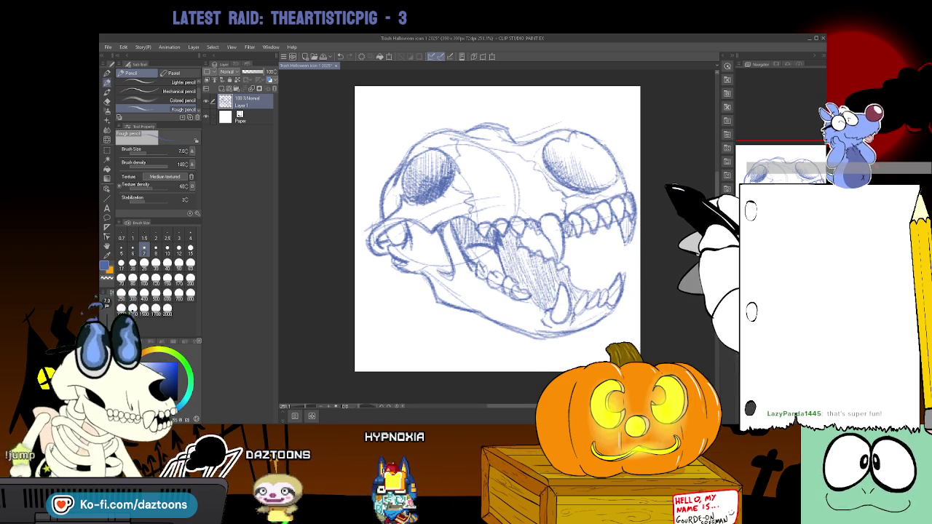
Start Scale/Rotate on the skull sketch layer with Ctrl+T.
key("ctrl+t")
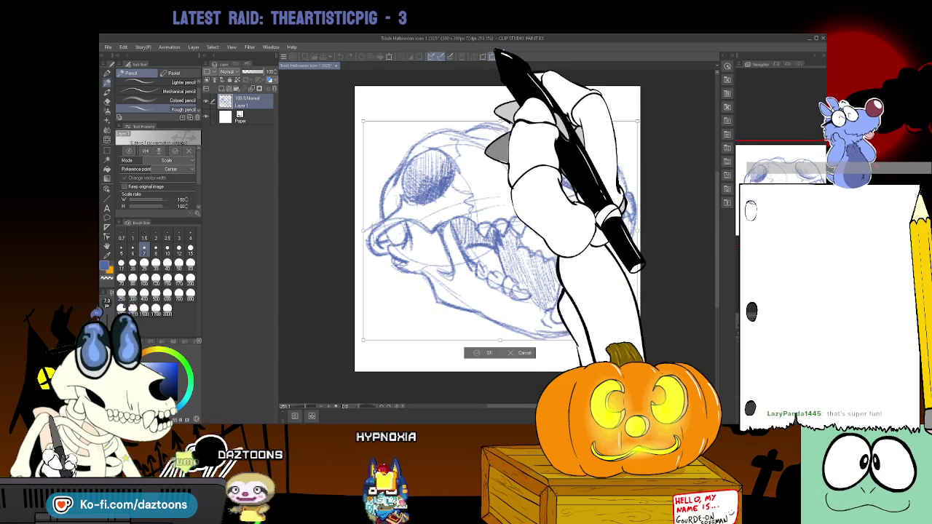
Scale the skull sketch to about 94%, tilt it slightly clockwise, and commit.
left_click_drag(640, 122, 612, 142)
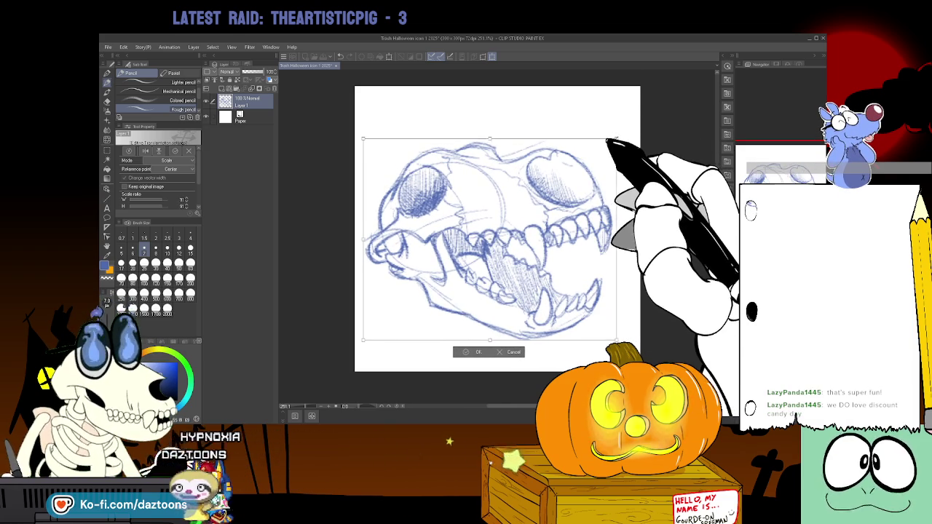
left_click_drag(612, 142, 619, 136)
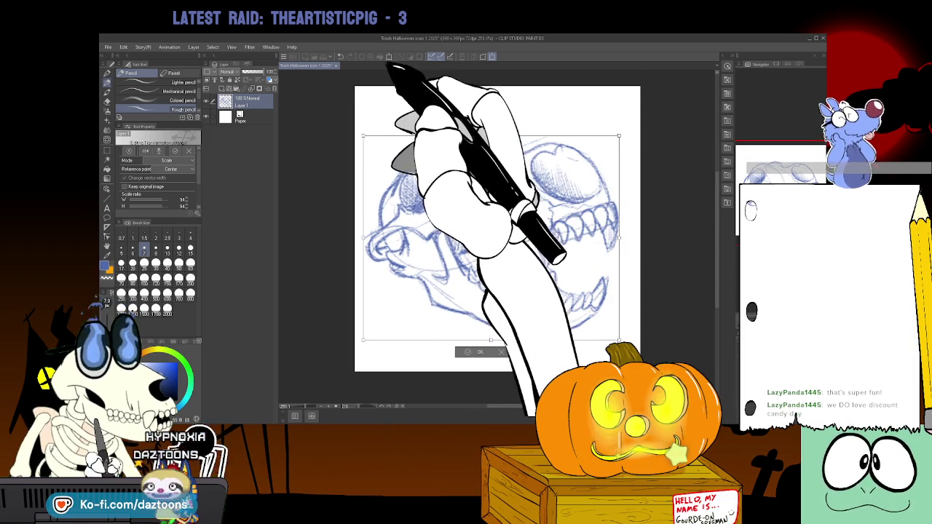
left_click_drag(620, 134, 632, 213)
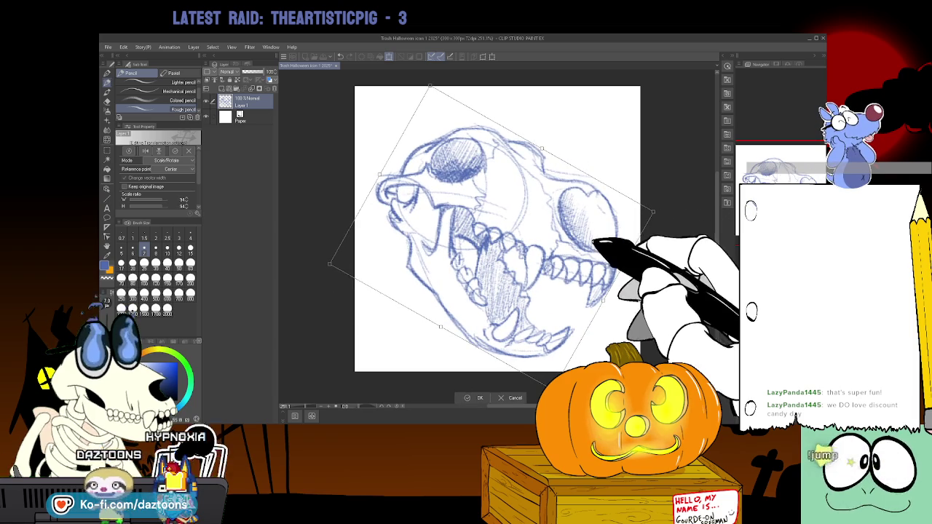
mouse_move(633, 213)
left_mouse_down()
mouse_move(641, 201)
mouse_move(568, 202)
left_mouse_up()
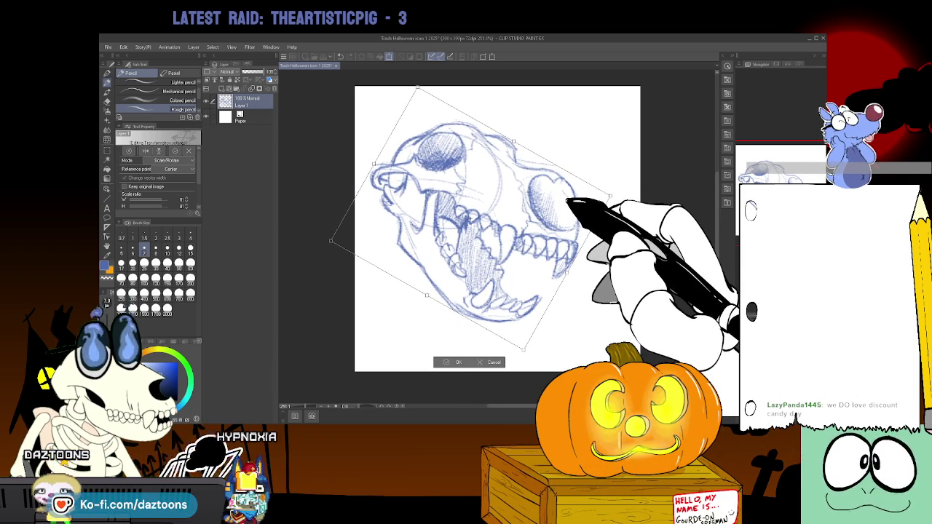
left_click(456, 362)
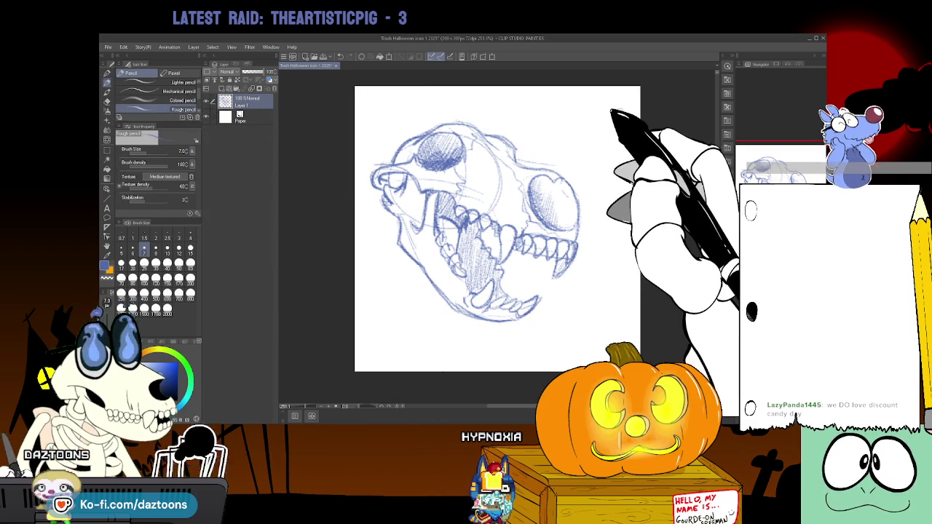
Sketch the crossbones behind the skull and fade Layer 1 to 33% opacity.
mouse_move(640, 108)
left_mouse_down()
mouse_move(579, 136)
mouse_move(614, 187)
left_mouse_up()
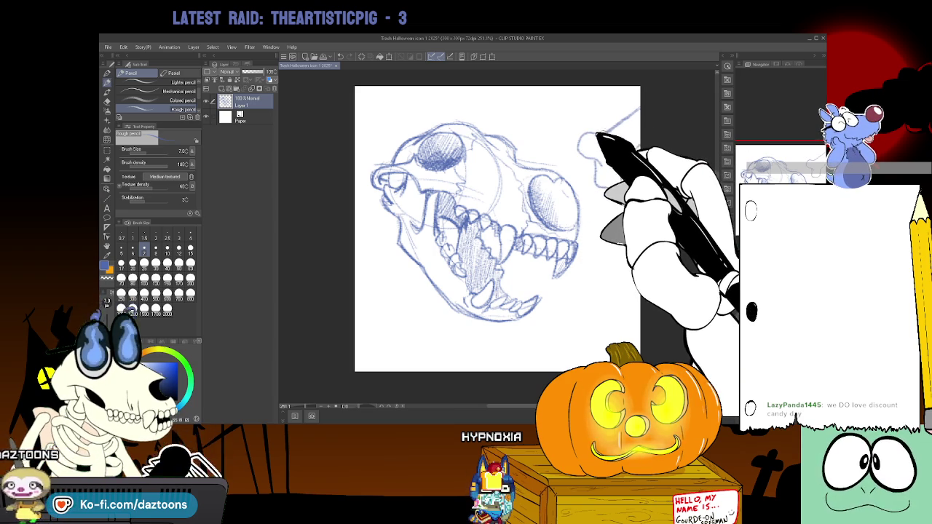
left_click_drag(598, 135, 590, 187)
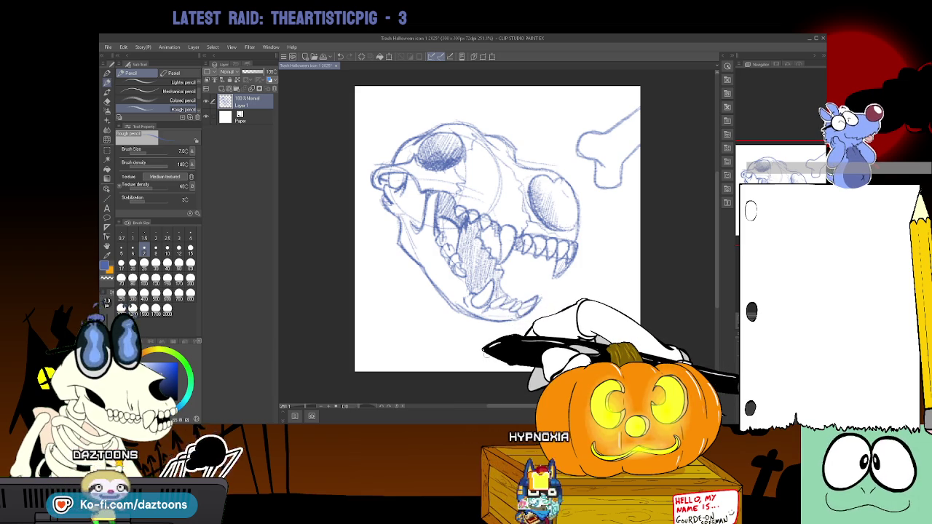
left_click_drag(417, 322, 528, 362)
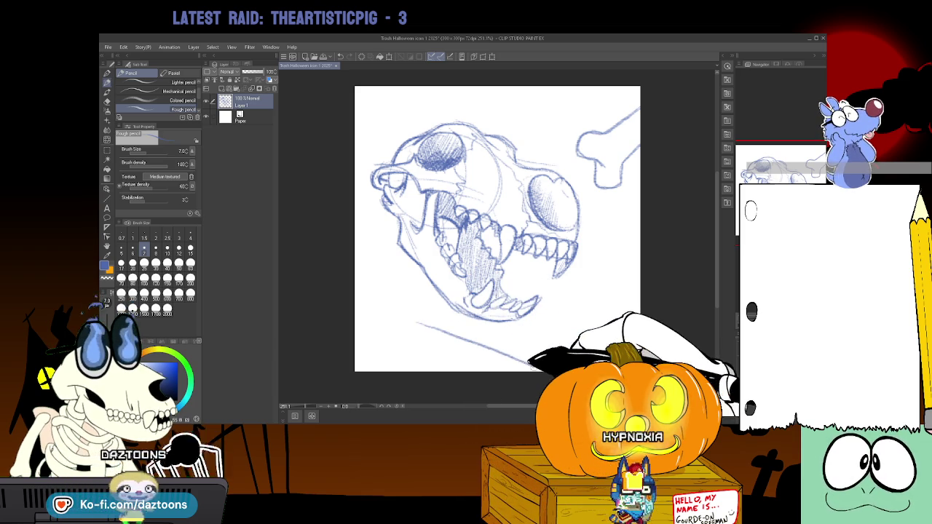
mouse_move(392, 294)
left_mouse_down()
mouse_move(381, 306)
mouse_move(383, 333)
mouse_move(377, 323)
mouse_move(385, 352)
mouse_move(416, 333)
left_mouse_up()
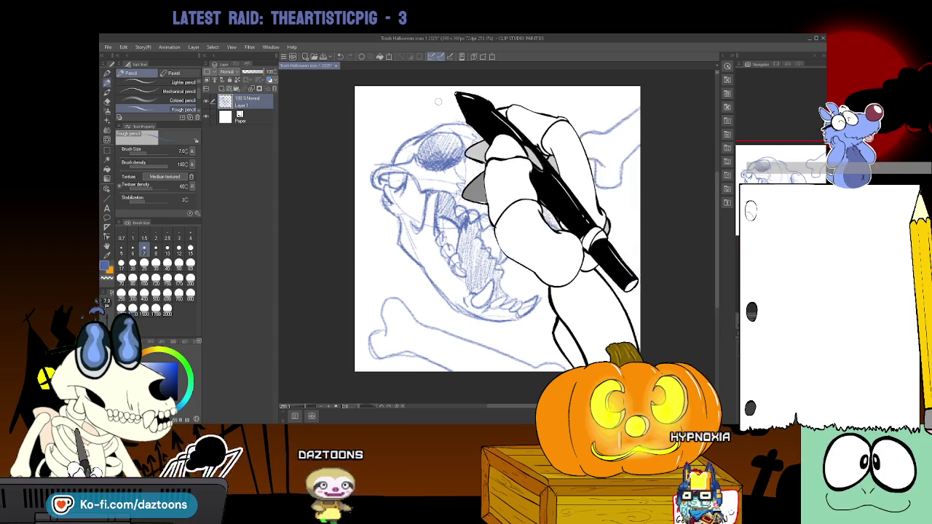
left_click_drag(268, 73, 249, 74)
Add Layer 2 above the sketch and pick a green ink colour from the wheel.
left_click(220, 88)
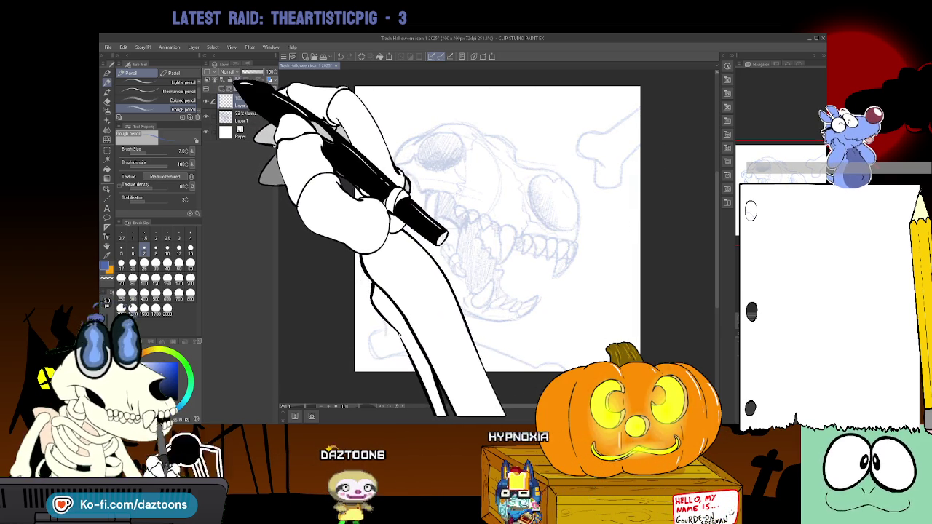
left_click(177, 383)
left_click(177, 380)
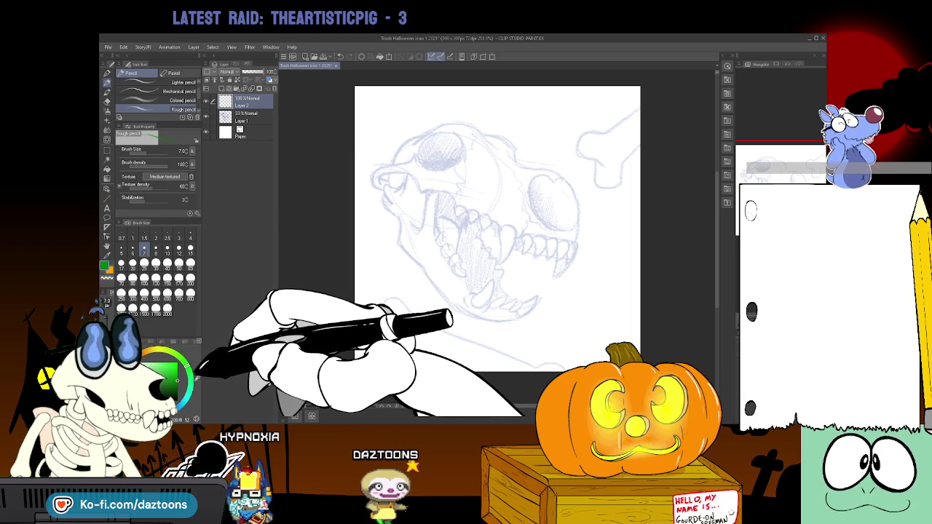
left_click(177, 378)
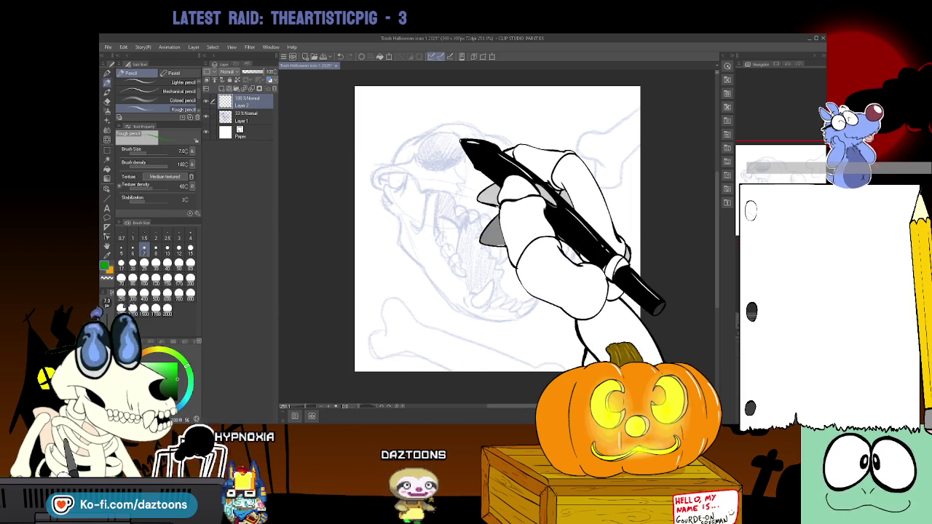
mouse_move(416, 146)
left_mouse_down()
mouse_move(427, 135)
mouse_move(462, 141)
mouse_move(444, 133)
left_mouse_up()
With the Real G-Pen, ink green arcs around the skull's left eye socket and brow.
key("p")
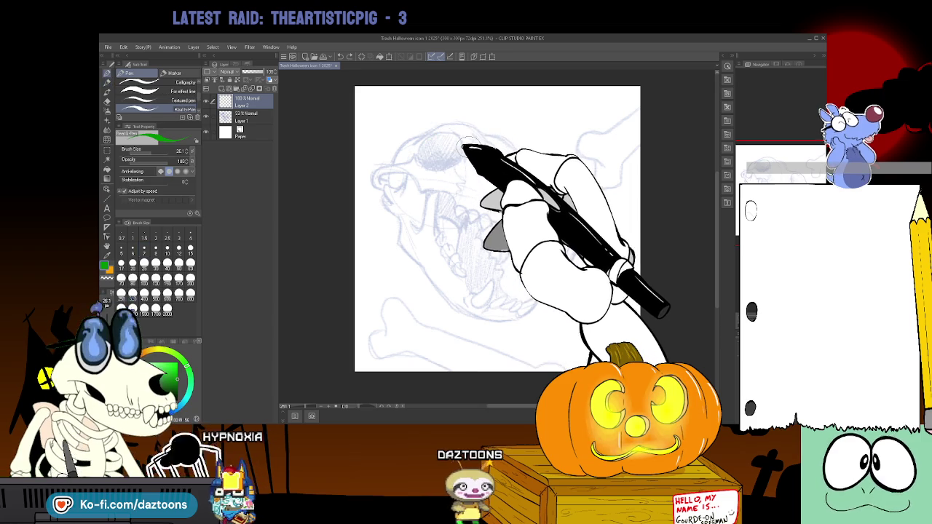
mouse_move(430, 137)
left_mouse_down()
mouse_move(446, 132)
mouse_move(464, 161)
left_mouse_up()
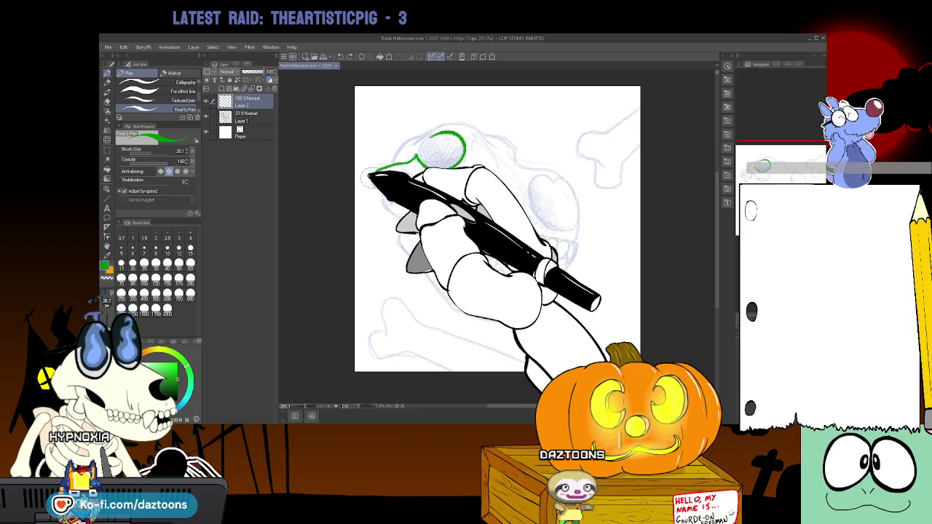
left_click_drag(418, 160, 387, 189)
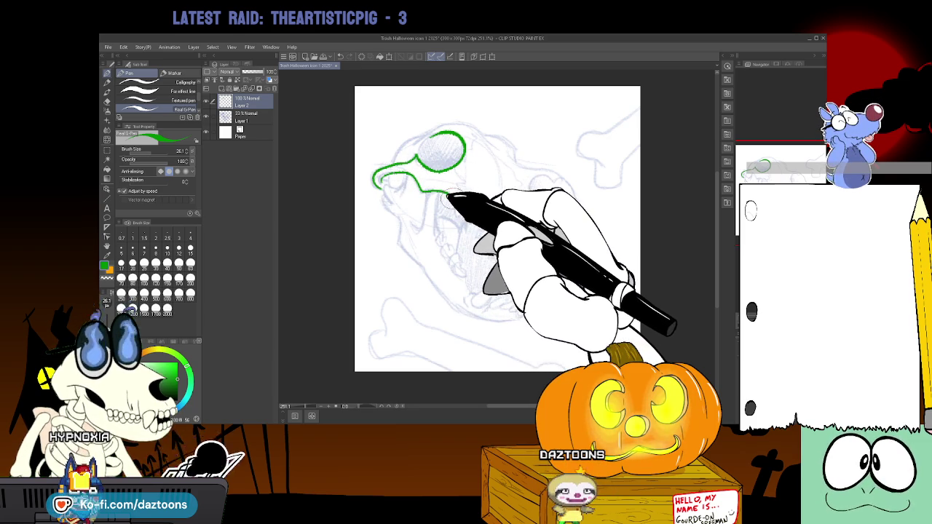
left_click_drag(447, 194, 462, 212)
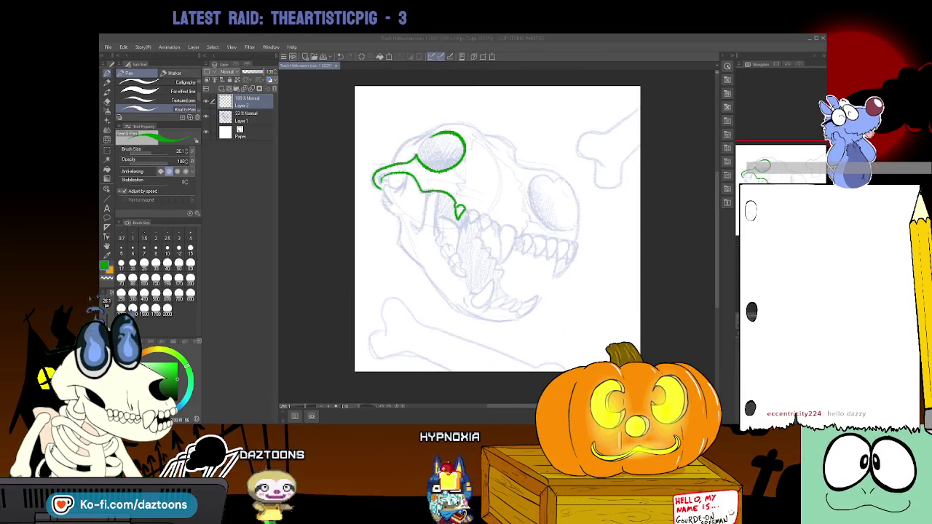
Shrink the pen to 8.4 and ink the upper jaw's teeth in green.
mouse_move(524, 165)
left_mouse_down()
mouse_move(501, 164)
mouse_move(567, 184)
mouse_move(574, 207)
mouse_move(557, 179)
left_mouse_up()
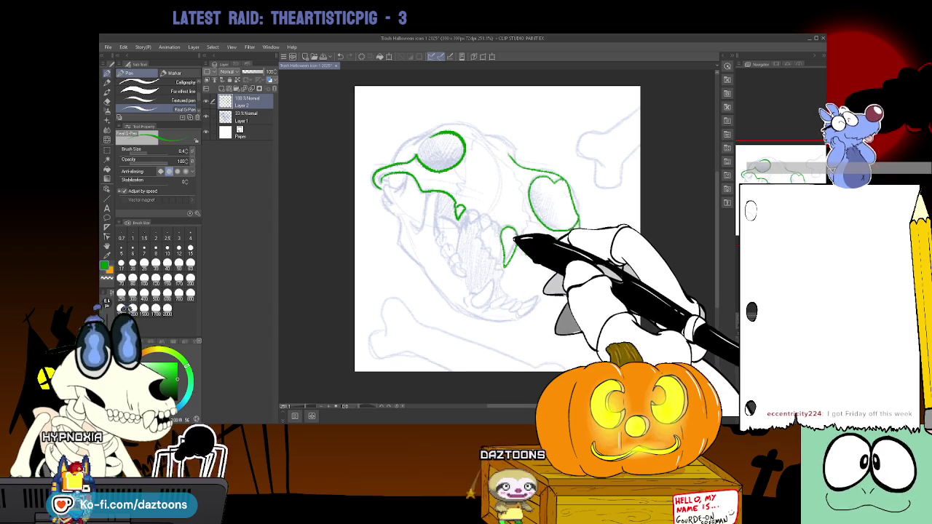
mouse_move(517, 234)
left_mouse_down()
mouse_move(527, 257)
mouse_move(576, 243)
left_mouse_up()
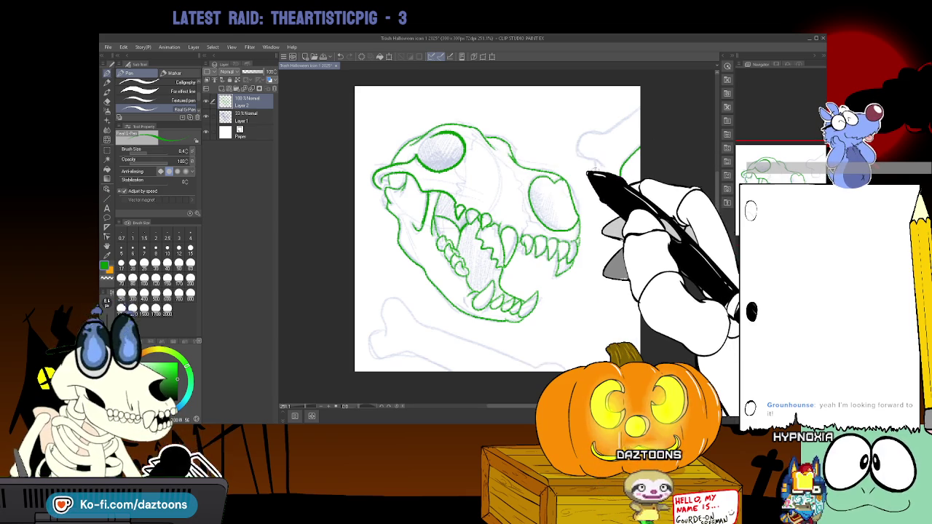
Outline the top-right bone's end and shaft and the lower-left bone's bottom edge in green.
mouse_move(593, 167)
left_mouse_down()
mouse_move(599, 134)
mouse_move(639, 112)
left_mouse_up()
left_click_drag(620, 170, 640, 159)
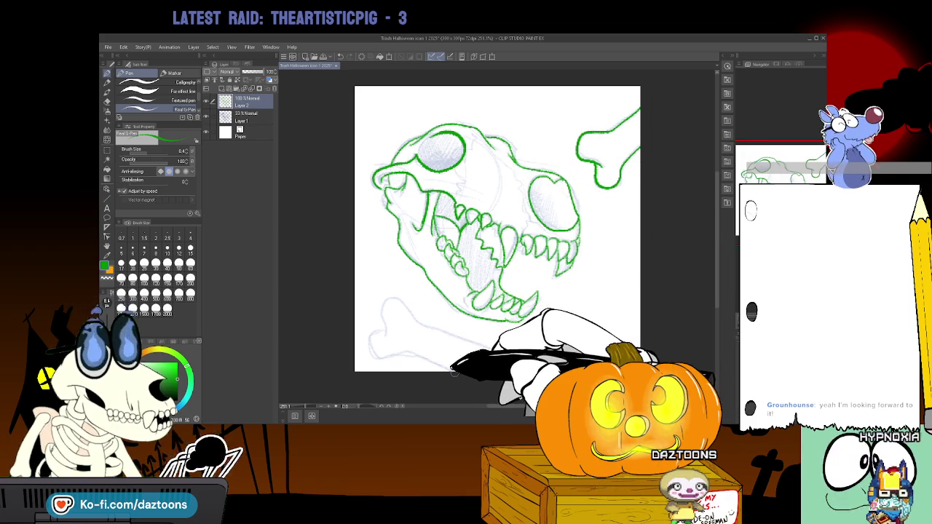
mouse_move(450, 366)
left_mouse_down()
mouse_move(370, 323)
mouse_move(386, 288)
mouse_move(512, 355)
mouse_move(568, 368)
left_mouse_up()
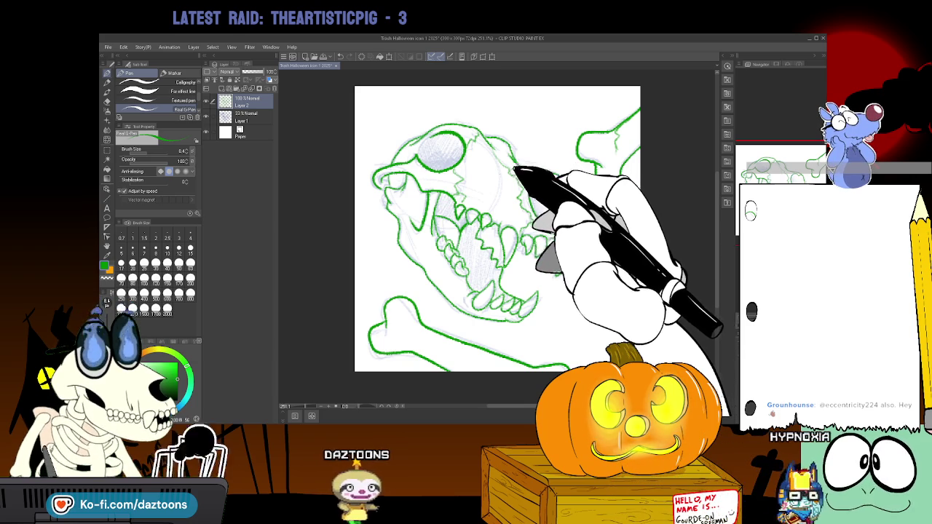
Hide the sketch layer and fill the left eye socket and mouth interior solid green.
left_click(206, 120)
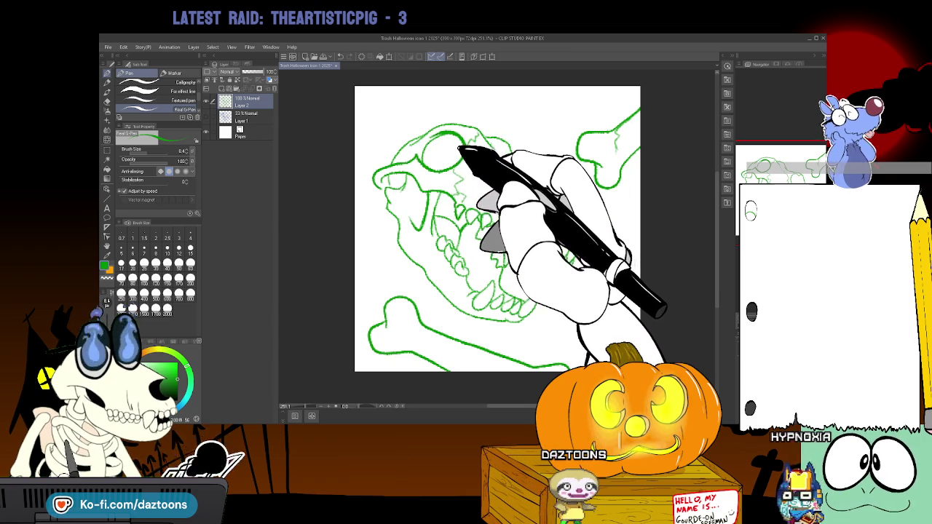
left_click(106, 169)
left_click(441, 149)
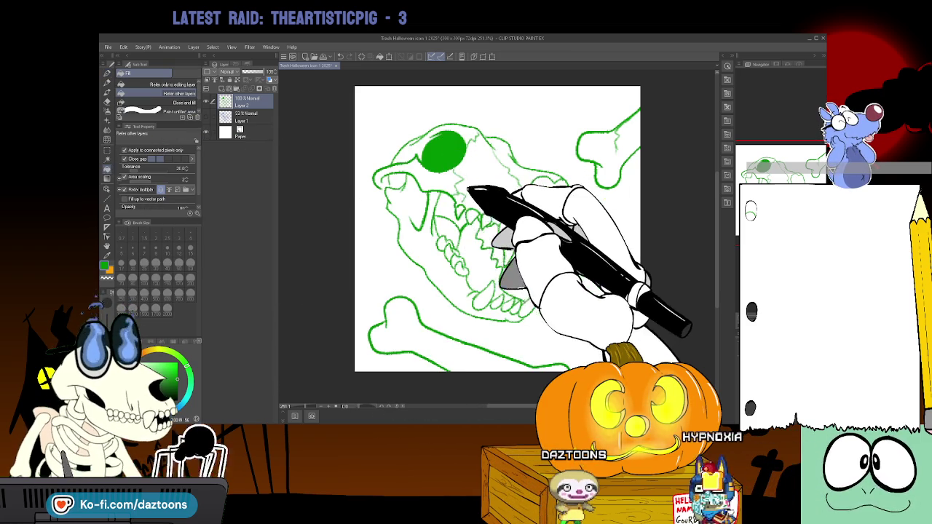
left_click(457, 218)
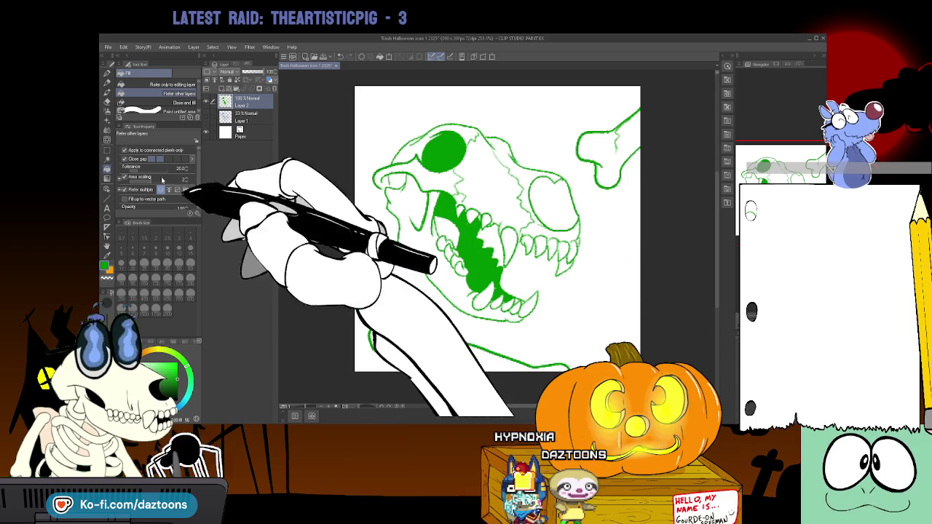
left_click(109, 76)
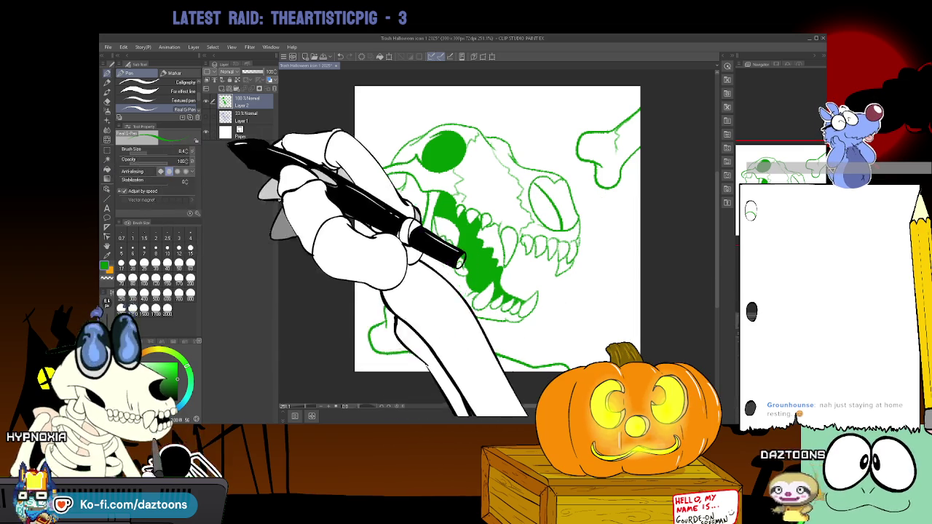
left_click(107, 168)
Fill the right eye socket green, then clear the skull artwork with Delete.
left_click(543, 207)
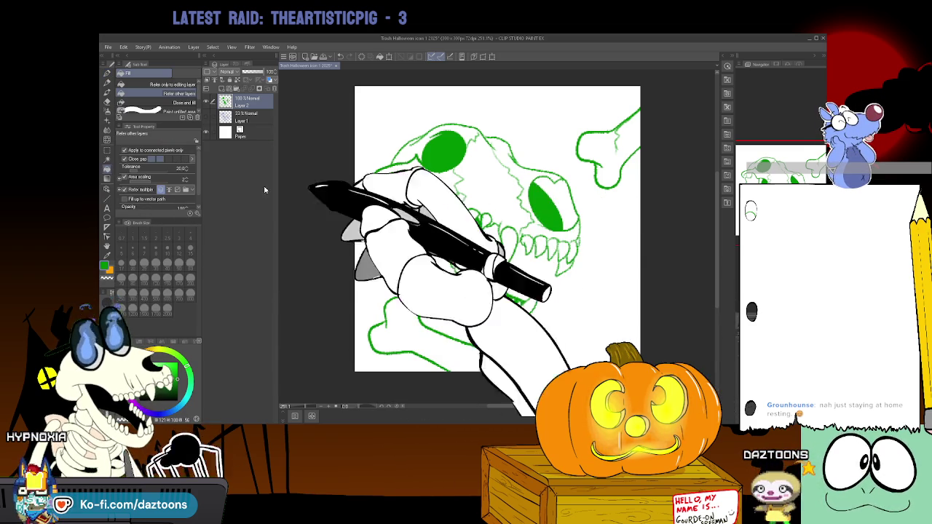
left_click(108, 81)
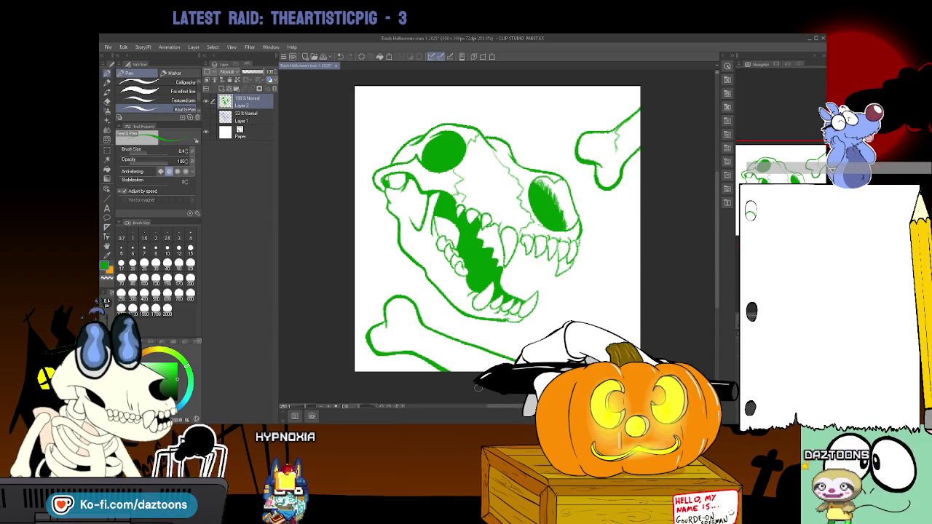
key("Delete")
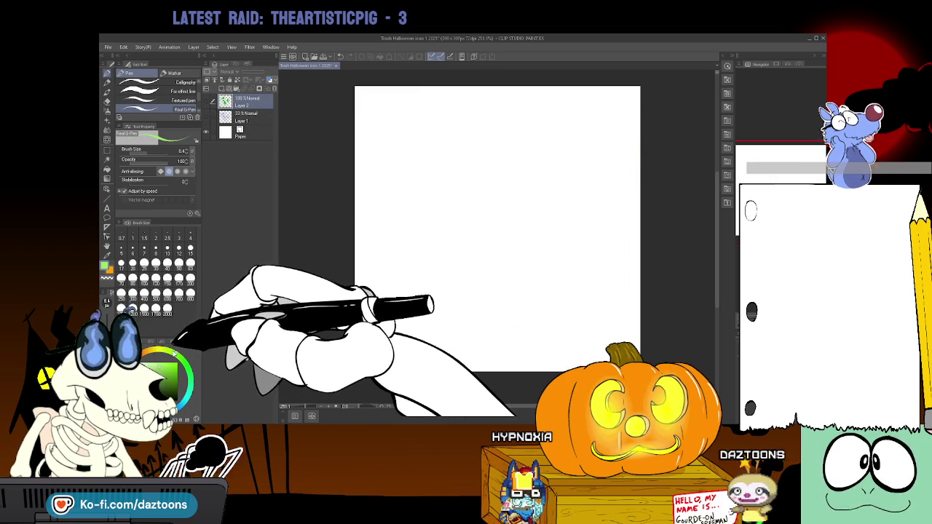
Add Layer 3 and flood-fill the whole canvas light green.
left_click(107, 159)
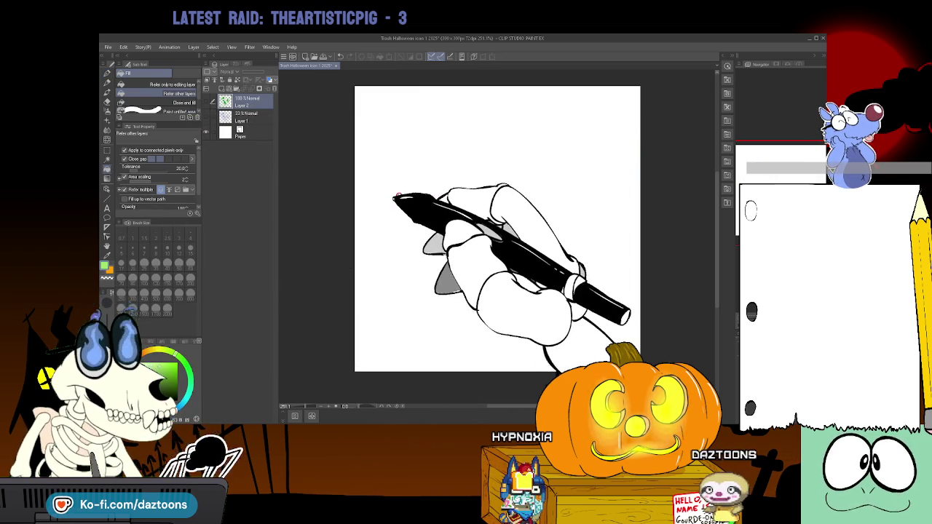
left_click(220, 88)
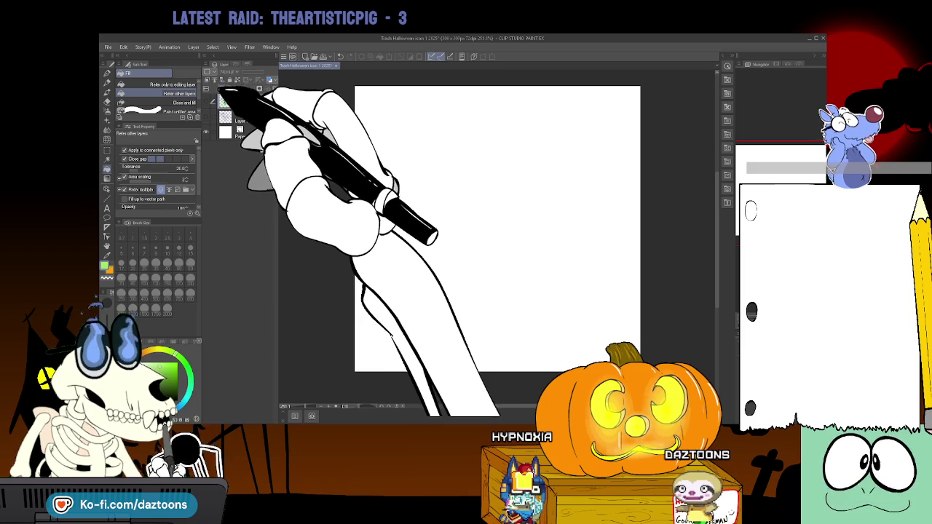
left_click(393, 189)
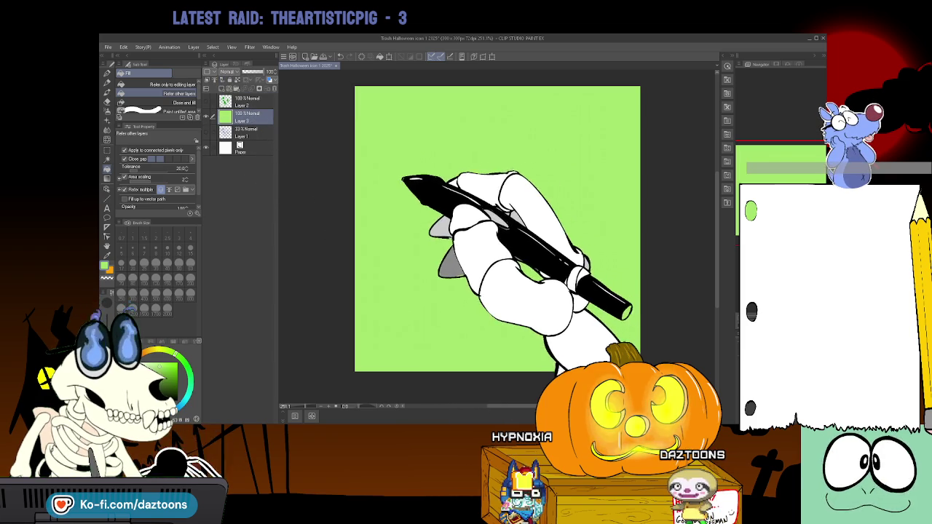
left_click_drag(222, 117, 222, 146)
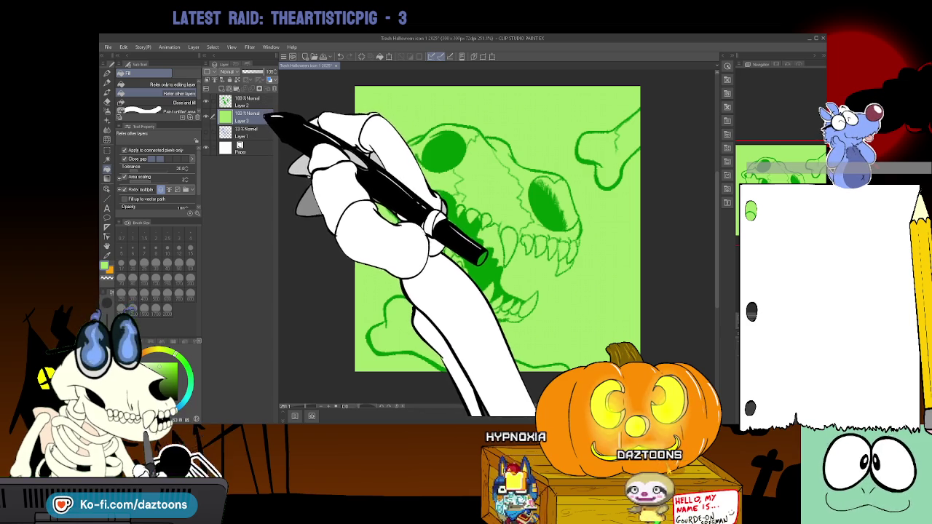
Place the skull line art layer above the green fill, undoing trial opacity changes.
mouse_move(269, 116)
left_mouse_down()
mouse_move(255, 71)
mouse_move(276, 72)
mouse_move(257, 72)
left_mouse_up()
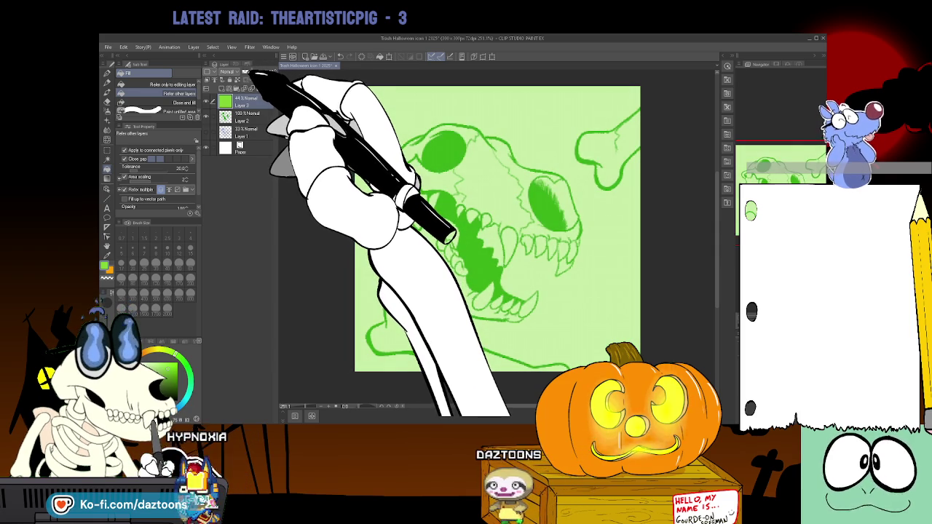
left_click_drag(244, 116, 244, 99)
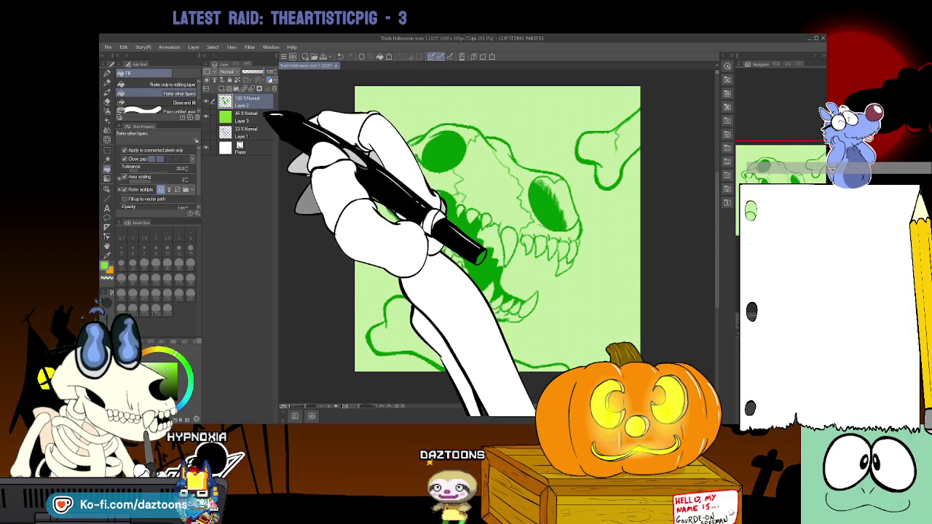
key("ctrl+z")
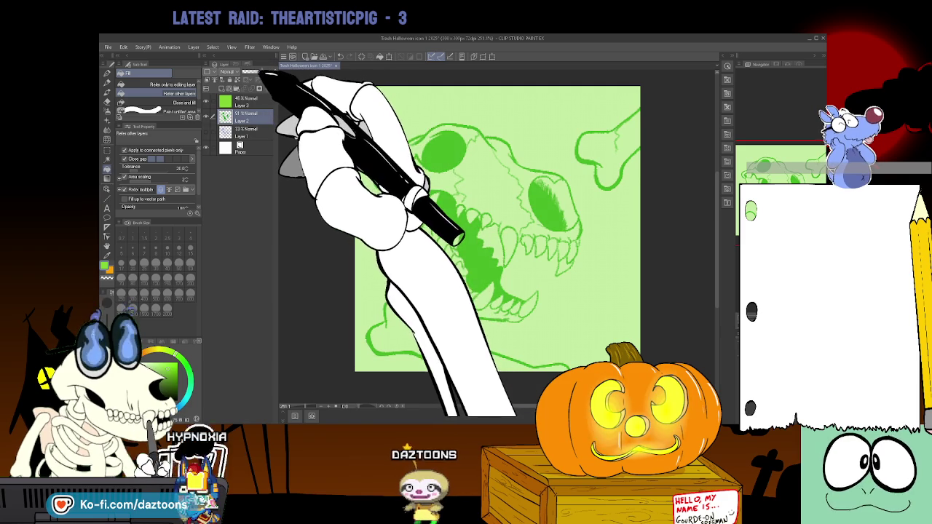
left_click_drag(267, 73, 258, 72)
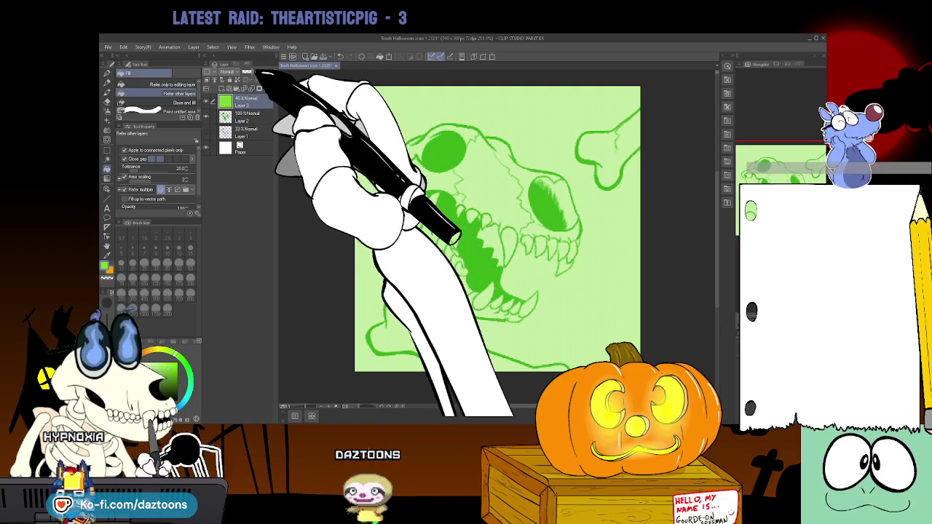
key("ctrl+z")
key("ctrl+z")
left_click_drag(265, 72, 255, 72)
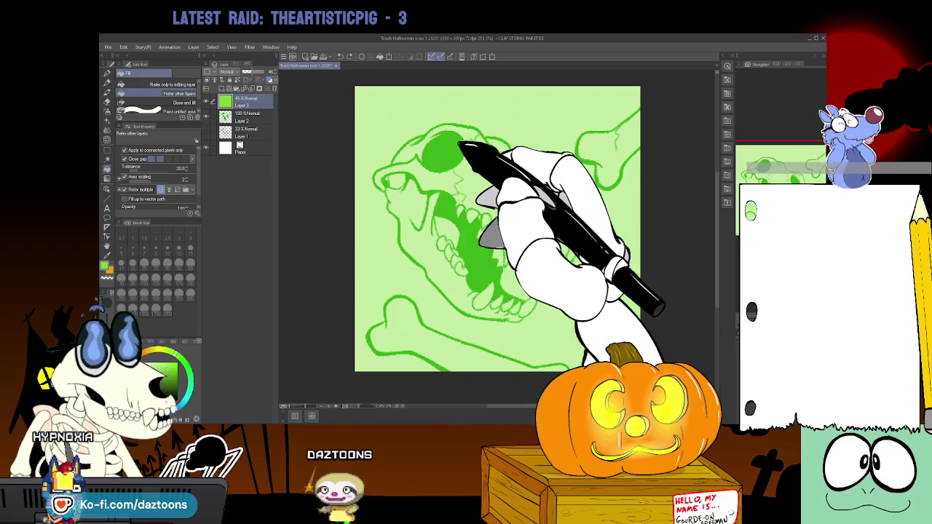
key("ctrl+z")
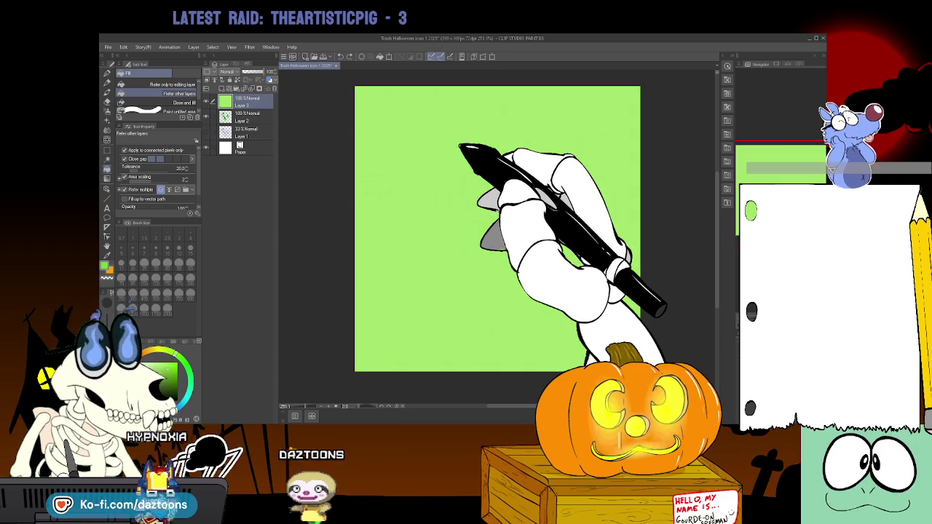
left_click(265, 119)
left_click_drag(265, 118, 268, 100)
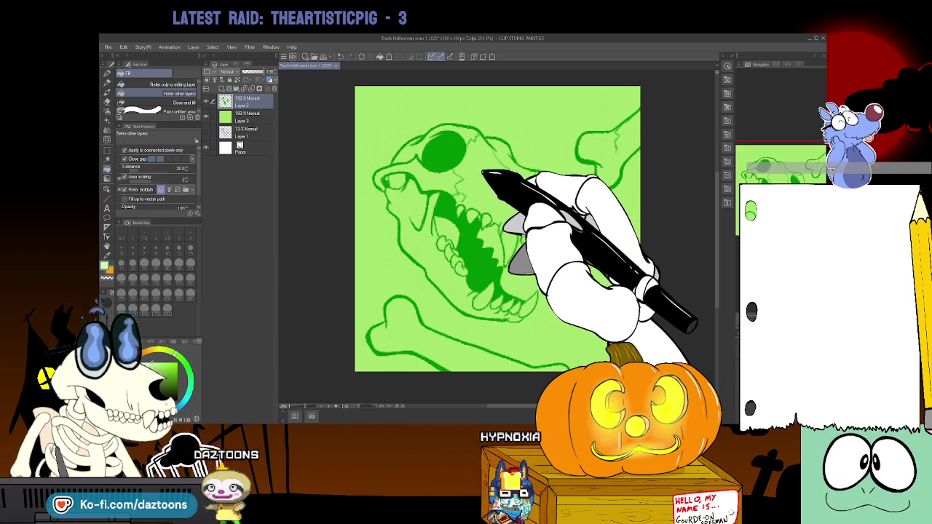
left_click(107, 102)
Auto-select the background around the skull and bones, including the nose area.
left_click(404, 124)
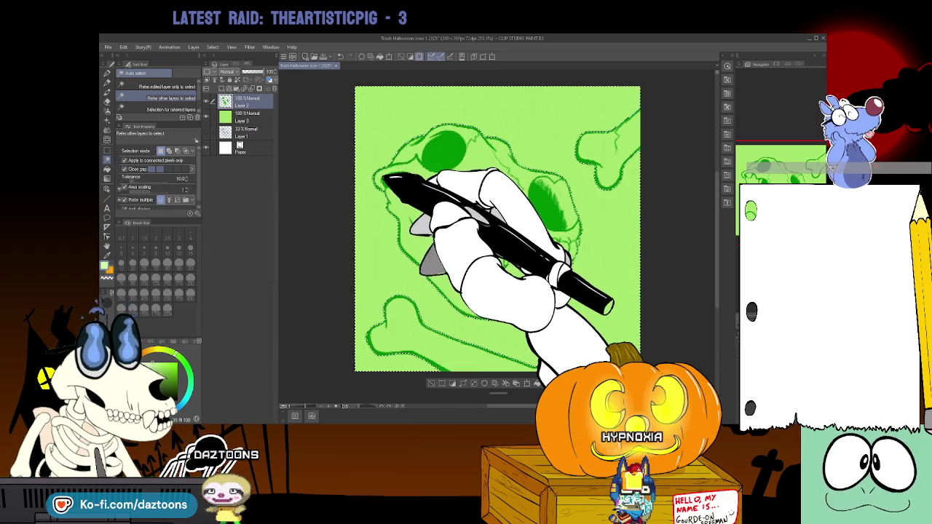
left_click(389, 180)
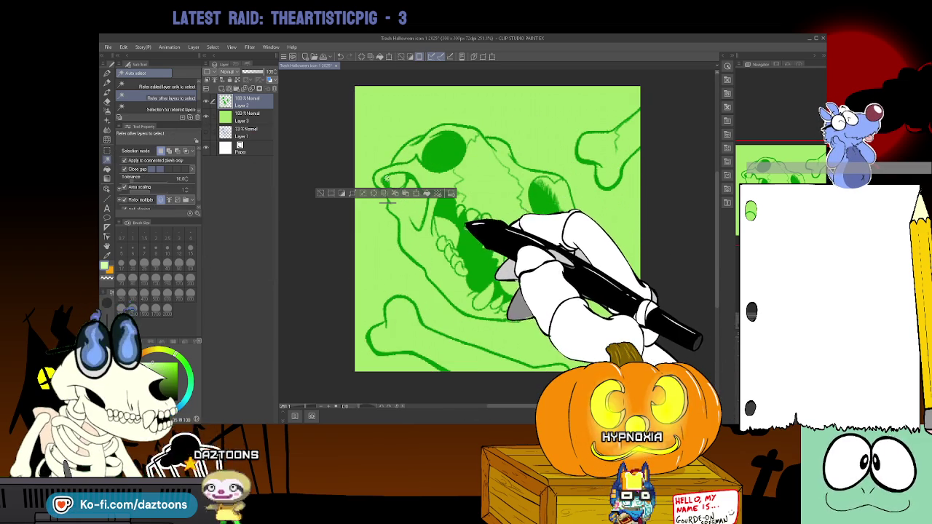
left_click(378, 109)
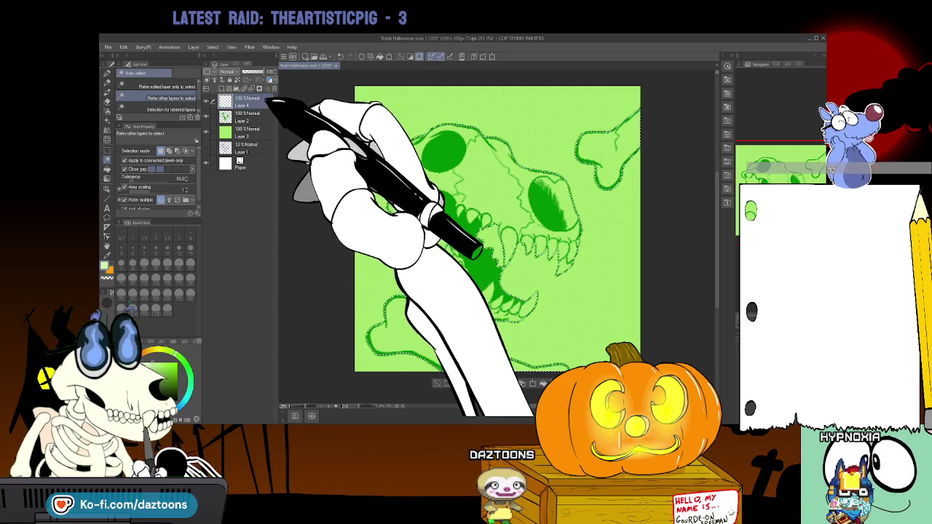
Hide the line art and background layers and fill the skull and both bones pale green.
left_click(206, 97)
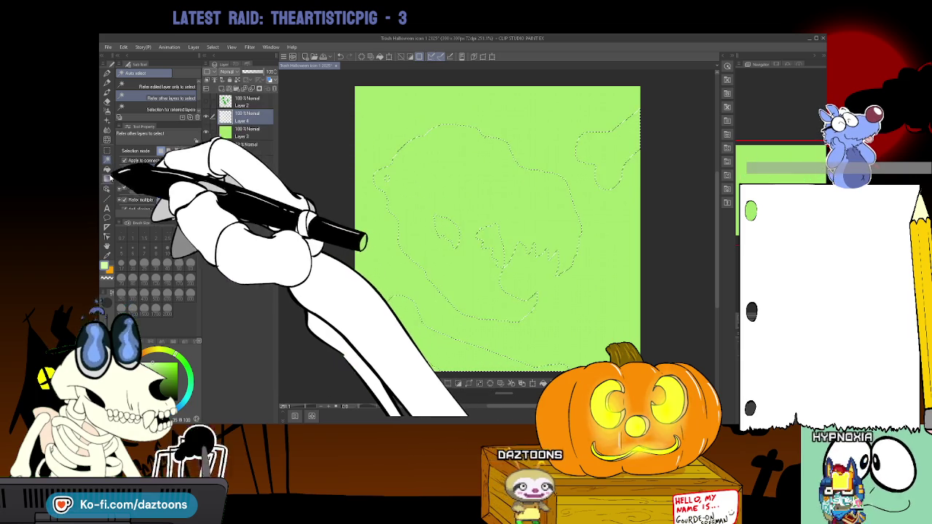
left_click(107, 168)
left_click(543, 210)
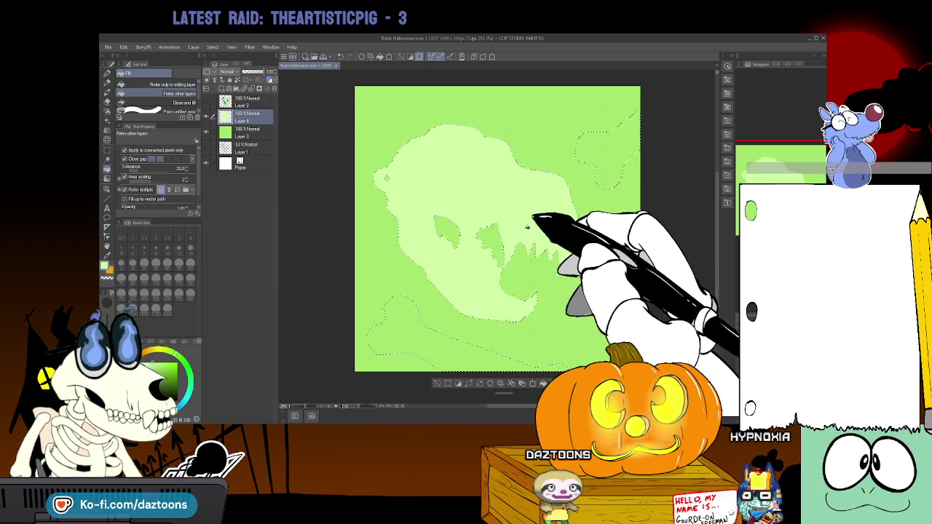
left_click(467, 335)
left_click(597, 153)
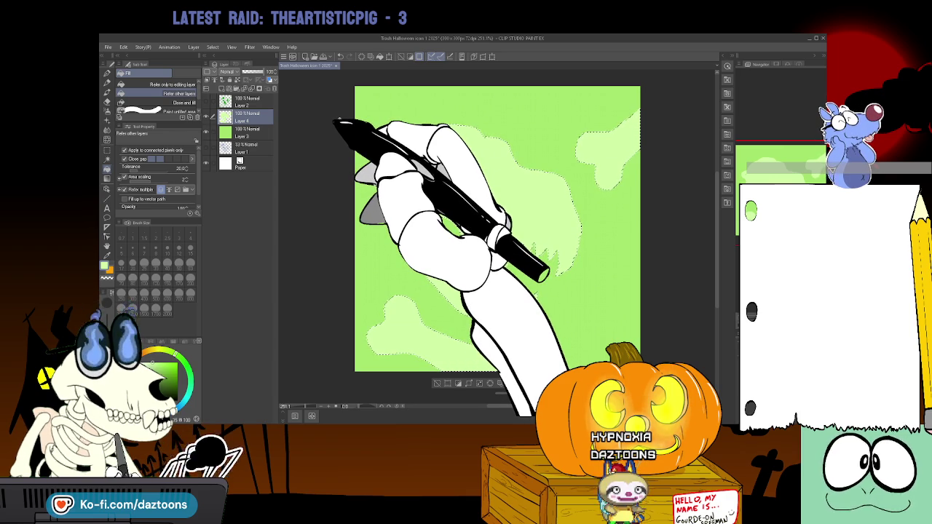
Show the line art and background layers again and add a new layer above the fills.
left_click(206, 100)
left_click(206, 132)
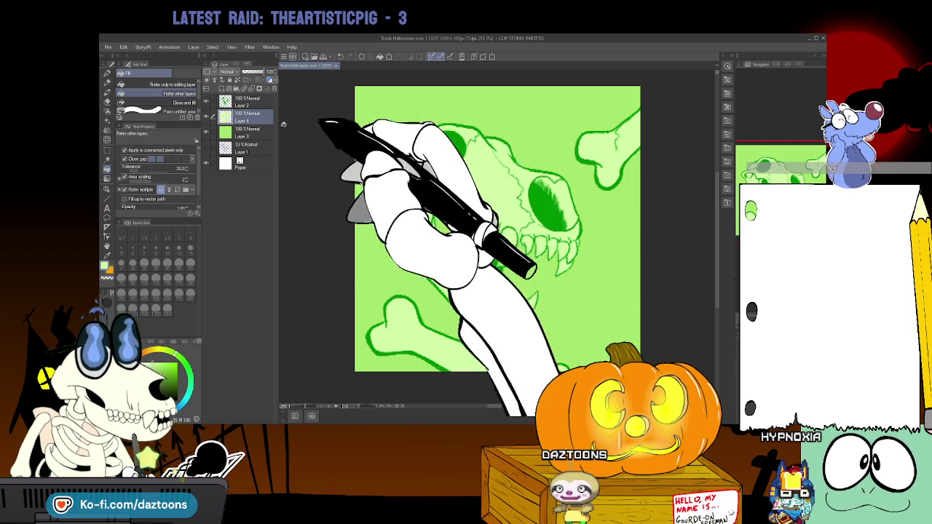
left_click(221, 88)
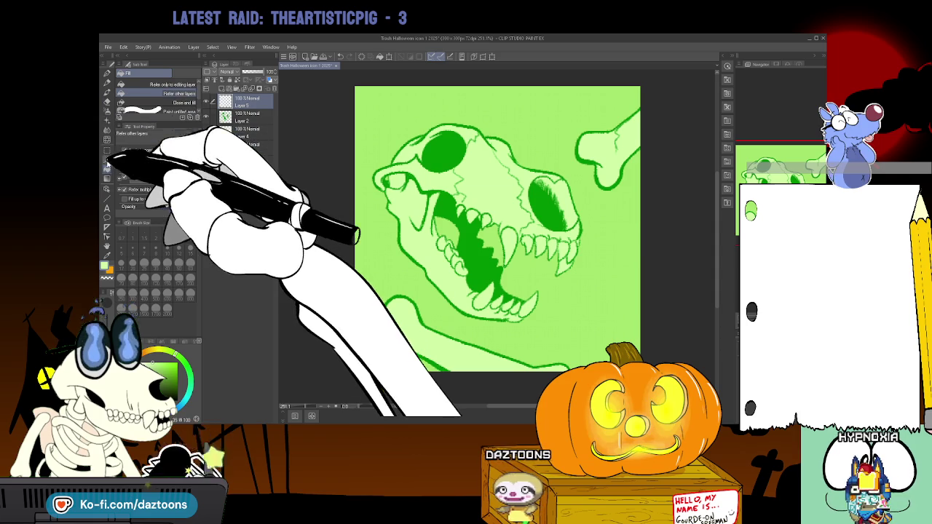
left_click(108, 244)
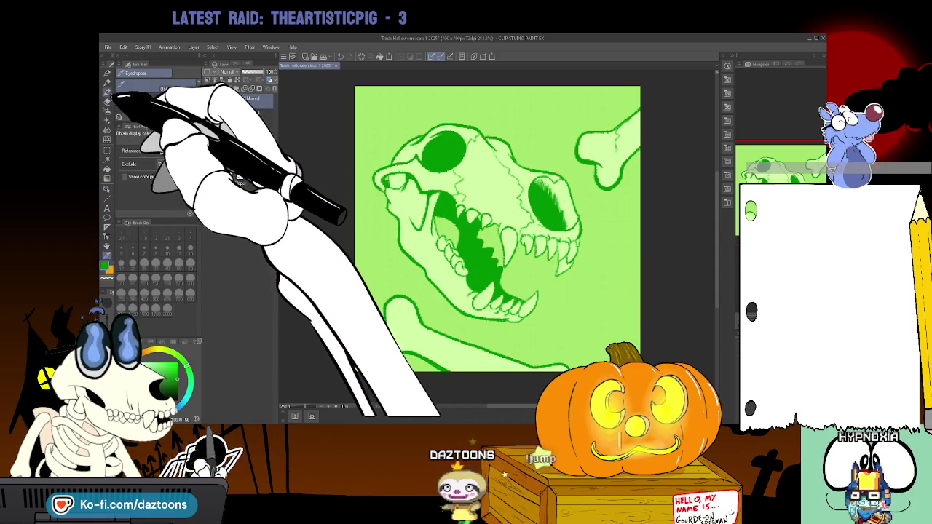
Draw small circle bubbles above the skull and on the top-right bone with the pen.
left_click(108, 82)
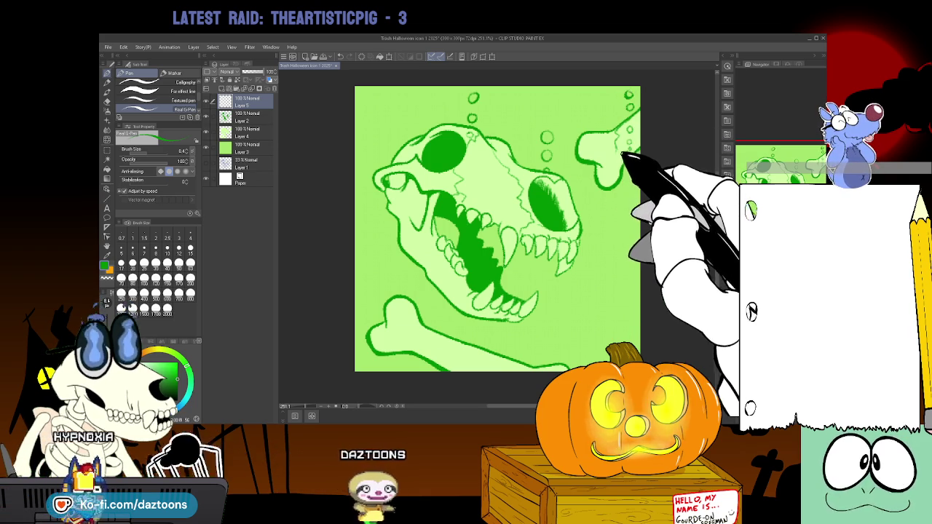
Add white highlights to the bubbles, then select Layer 3.
key("x")
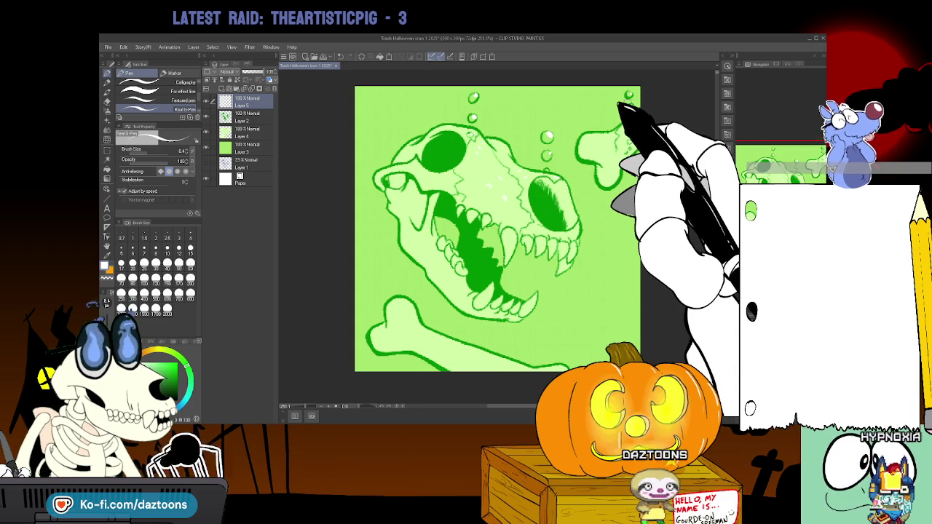
left_click(251, 147)
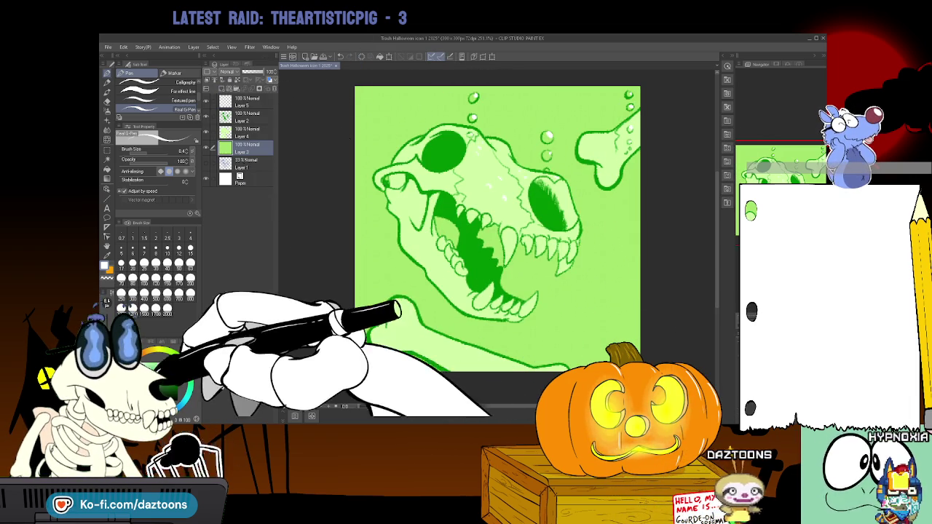
Airbrush a soft lighter-green glow around the skull on Layer 3 with a brush size of about 189.
left_click(173, 360)
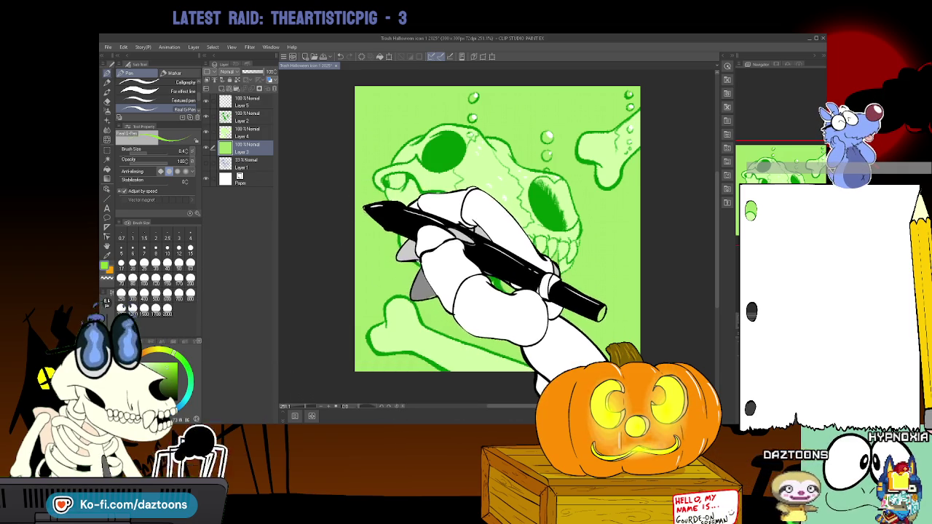
left_click_drag(156, 260, 171, 267)
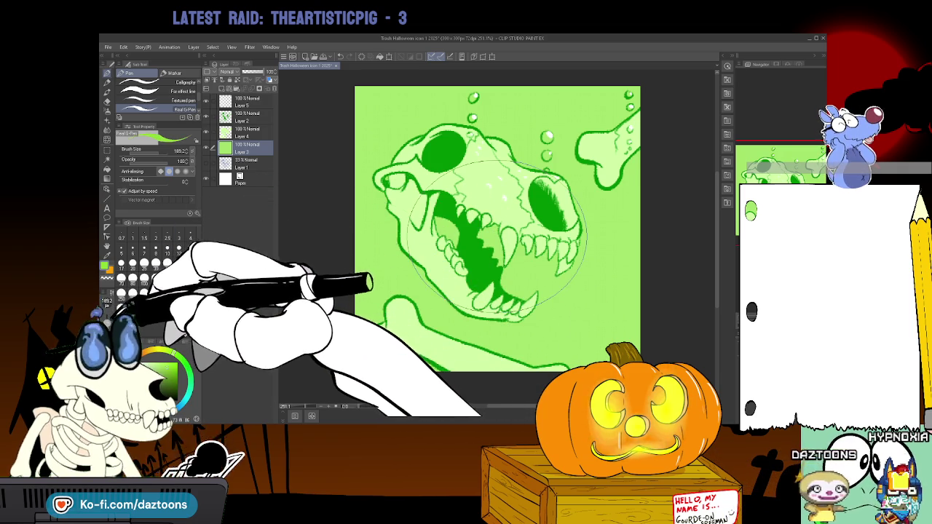
left_click_drag(500, 301, 460, 144)
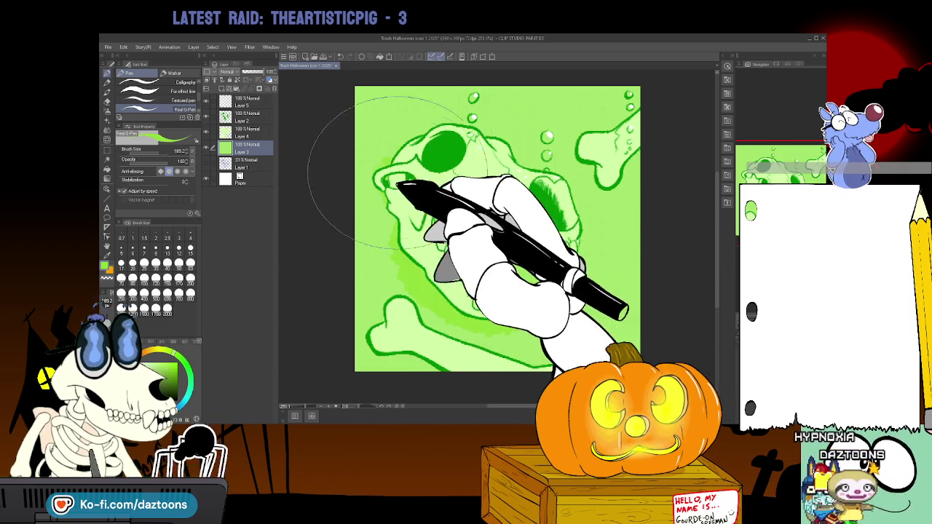
mouse_move(604, 321)
left_mouse_down()
mouse_move(375, 227)
mouse_move(539, 269)
left_mouse_up()
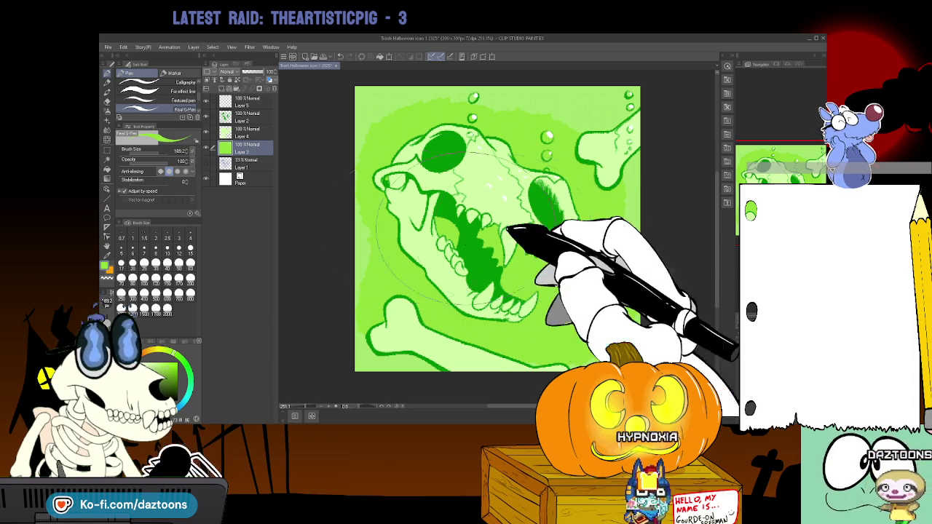
Lower Layer 5's opacity to about 30% so the bubbles turn semi-transparent.
left_click(244, 102)
left_click_drag(263, 71, 253, 71)
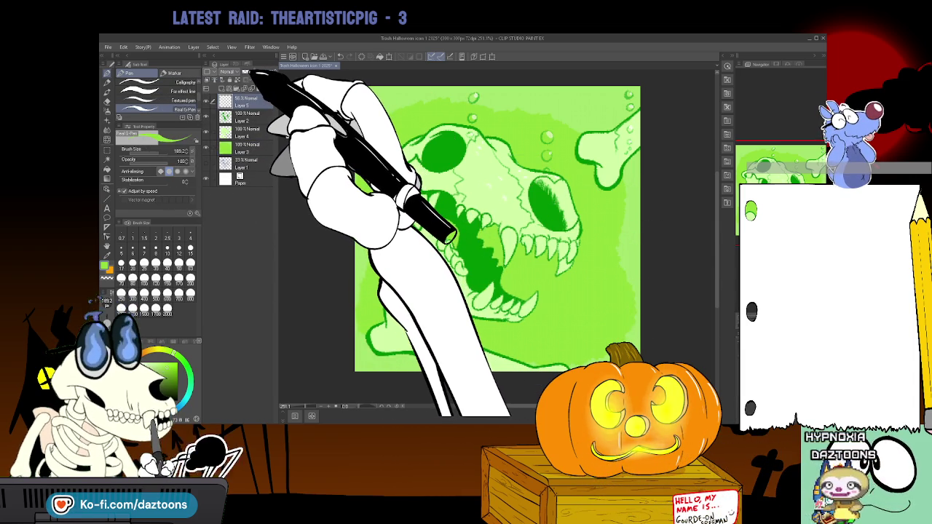
mouse_move(251, 72)
left_mouse_down()
mouse_move(271, 71)
mouse_move(245, 71)
left_mouse_up()
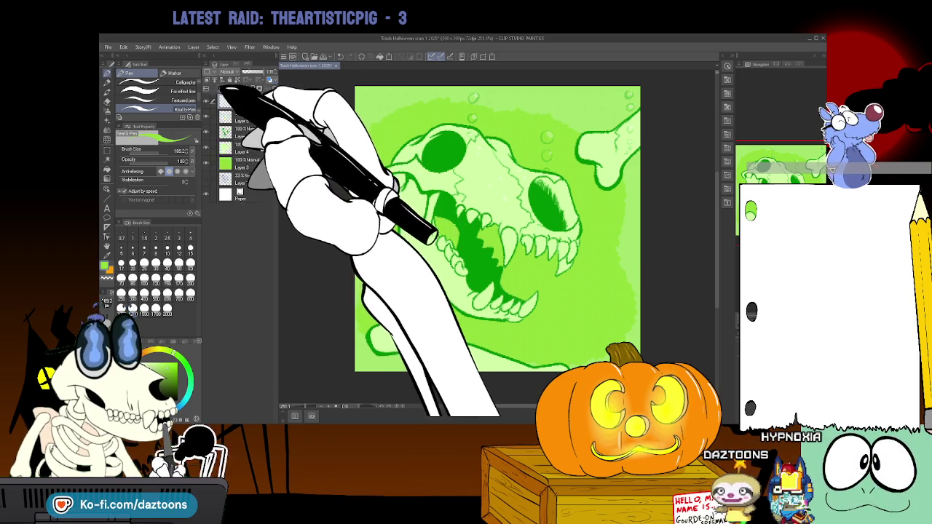
Add a new Layer 6 on top and shrink the pen to about 9 for fine bubble lines.
key("ctrl+shift+n")
left_click_drag(175, 151, 125, 151)
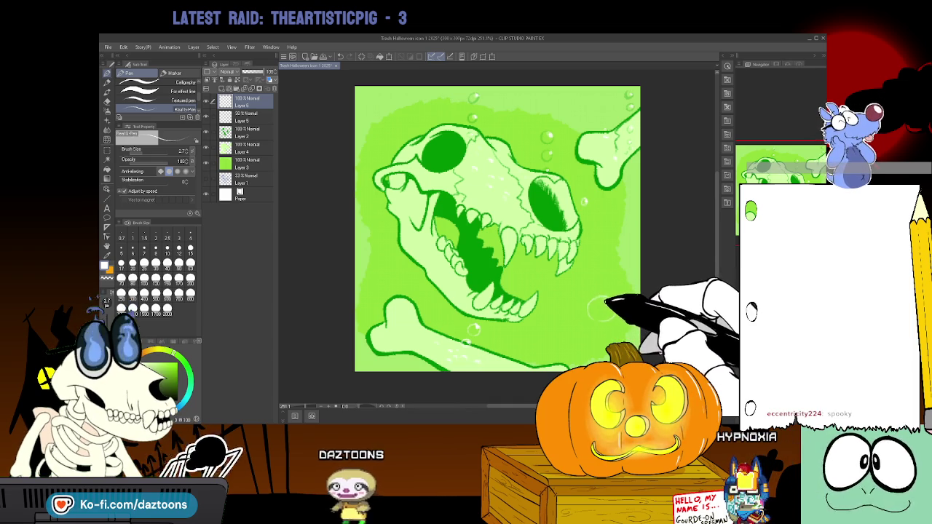
Draw outlined bubbles with shine marks beside the skull's lower jaw and bottom bone on Layer 6.
left_click_drag(366, 262, 367, 264)
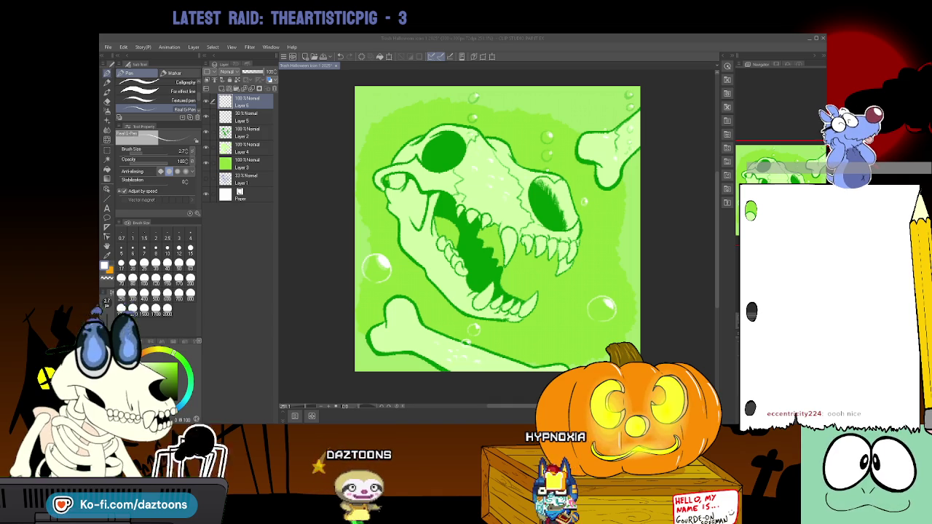
key("alt+Tab")
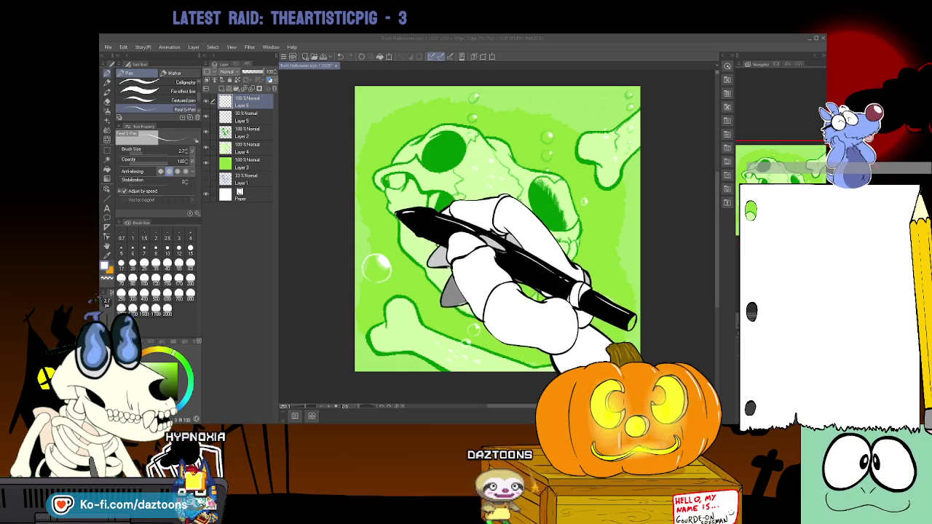
key("alt+Tab")
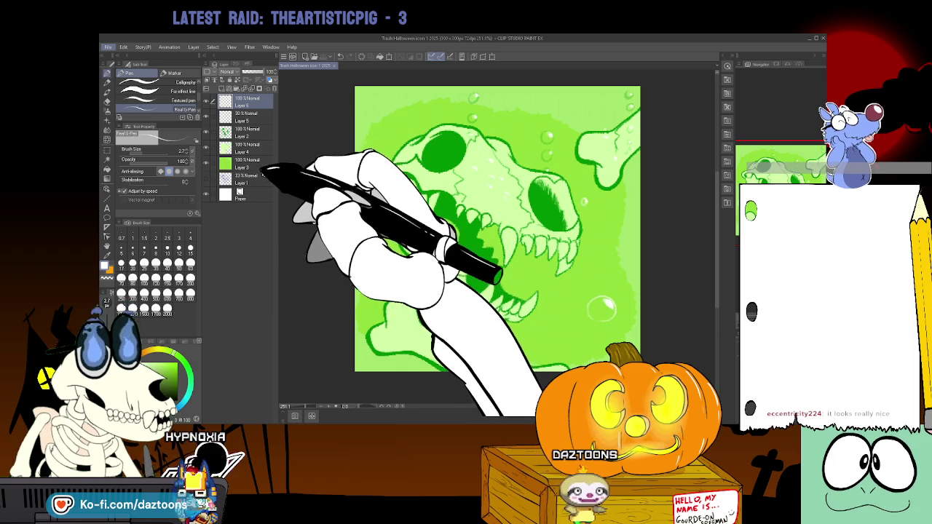
key("alt+Tab")
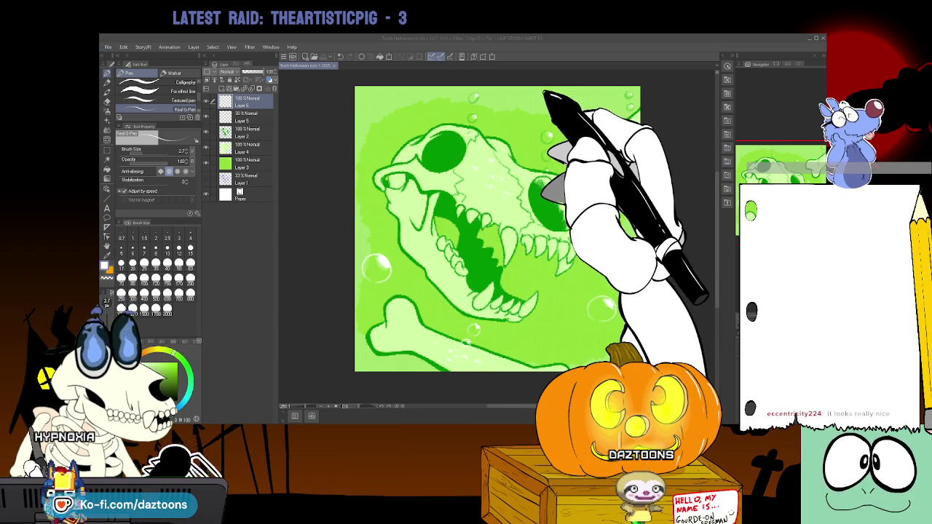
key("alt+Tab")
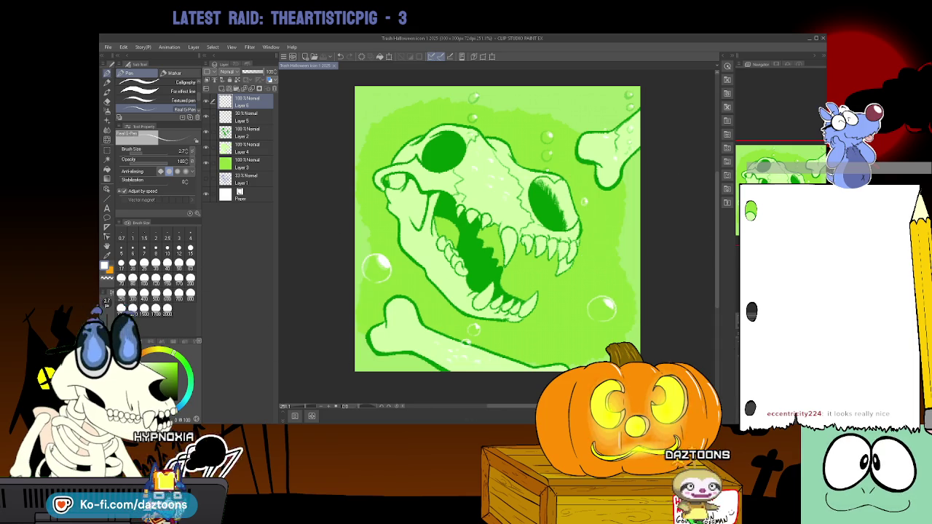
key("alt+Tab")
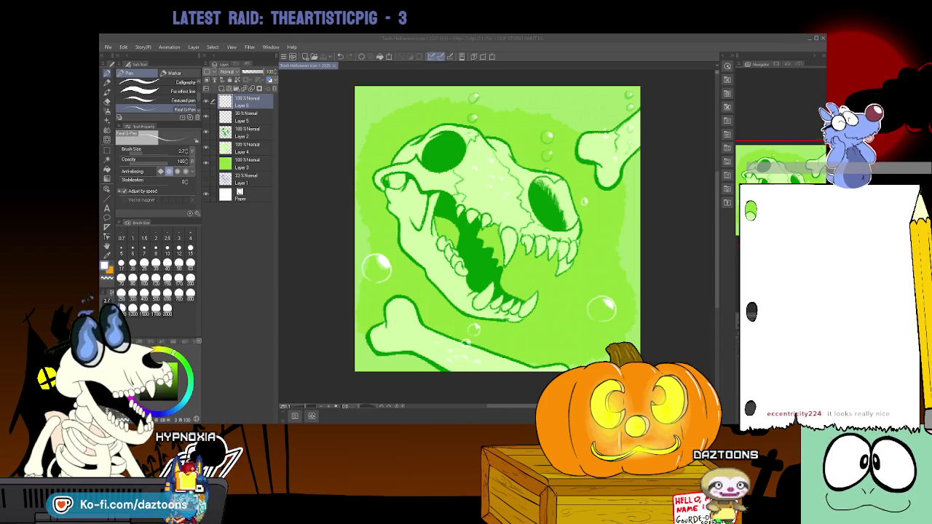
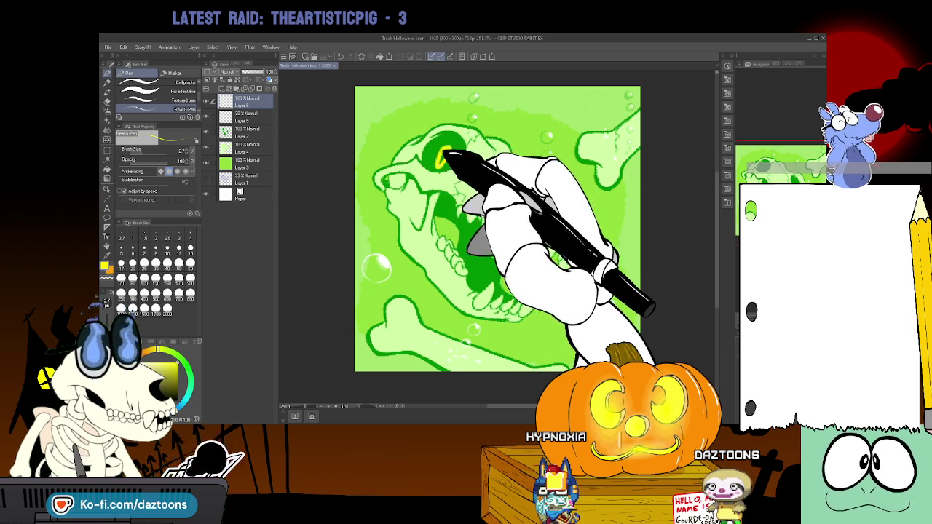
Scribble yellow with the Pen over the skull's eye socket until it is a solid oval.
left_click_drag(440, 148, 444, 164)
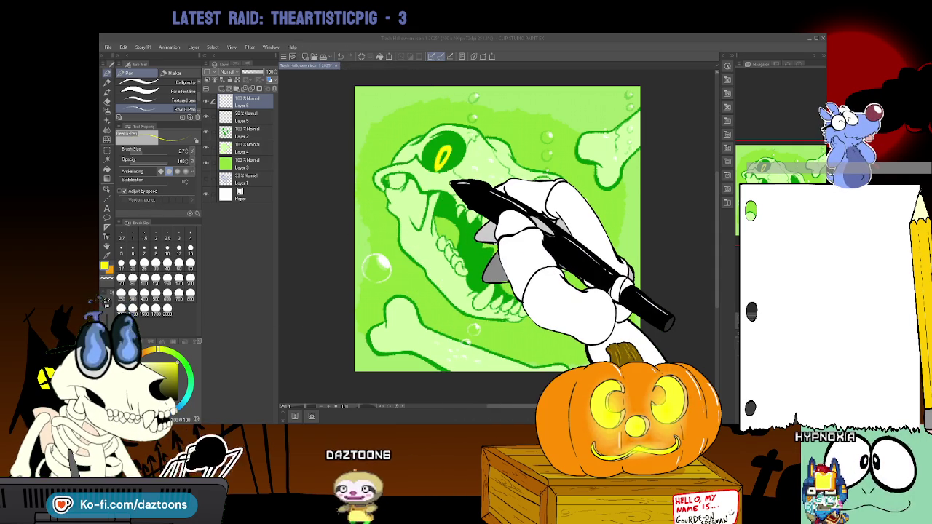
Close the finished skull artwork with Ctrl+W.
key("ctrl+w")
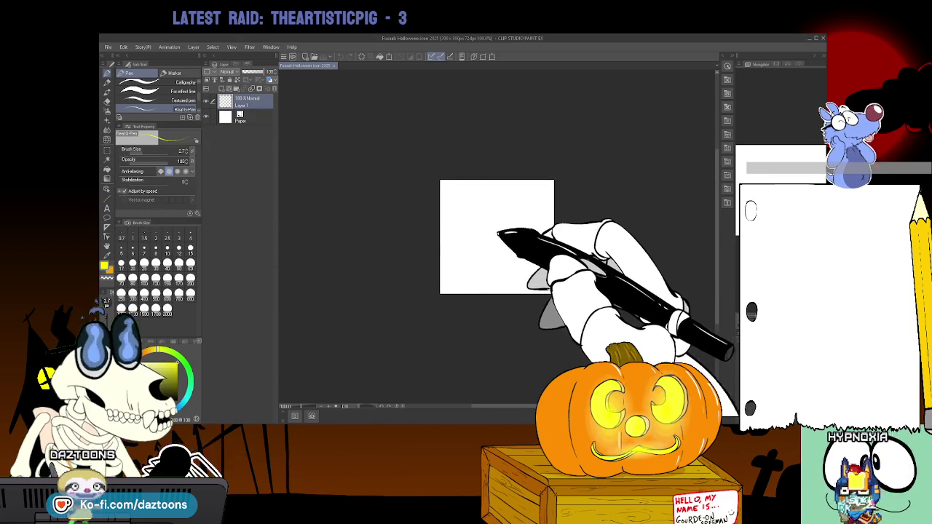
Zoom in on the blank canvas, pan it into place and select the Rough pencil sub-tool.
key("ctrl+space")
left_click(534, 256)
left_click(532, 227)
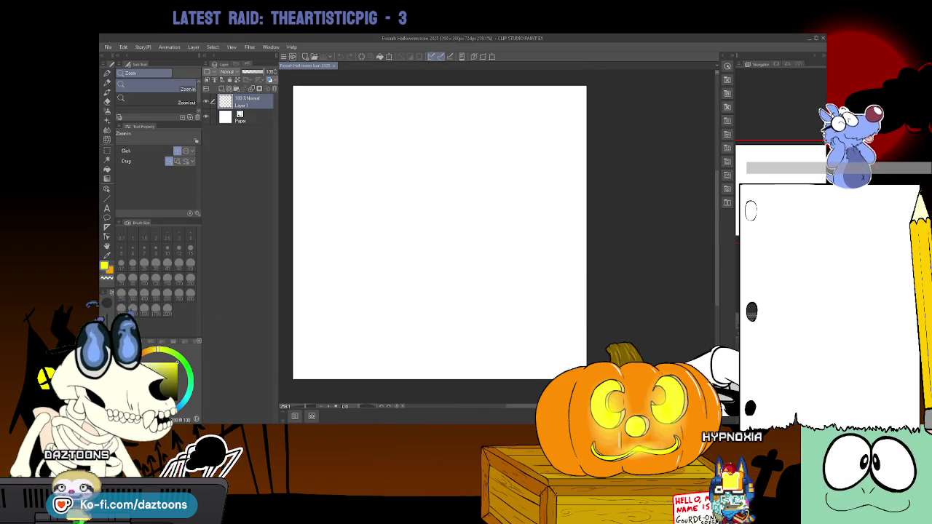
key("ctrl+minus")
left_click_drag(437, 196, 477, 197)
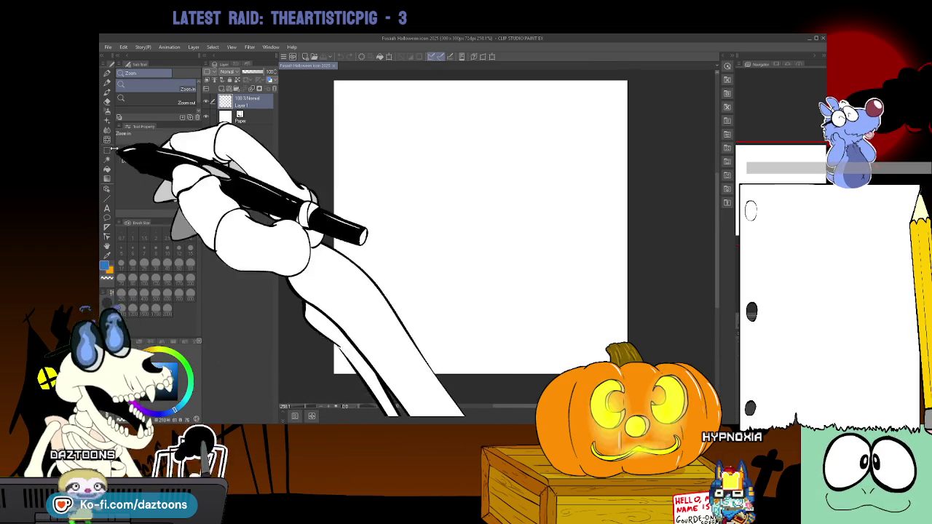
left_click(108, 83)
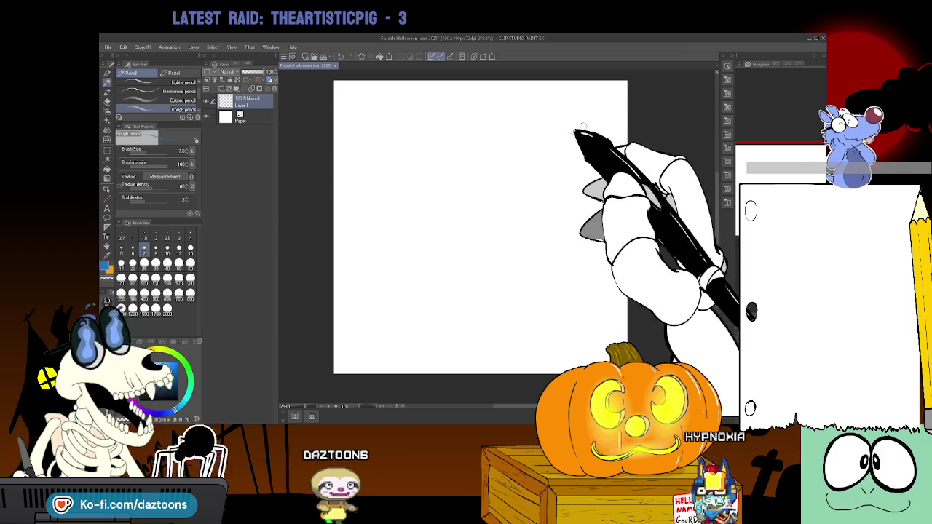
Rough in the top arcs, the head oval and pointed ears in blue pencil.
mouse_move(615, 144)
left_mouse_down()
mouse_move(458, 203)
mouse_move(509, 313)
mouse_move(624, 208)
mouse_move(614, 146)
mouse_move(452, 144)
left_mouse_up()
mouse_move(503, 159)
left_mouse_down()
mouse_move(610, 142)
mouse_move(419, 135)
left_mouse_up()
left_click_drag(441, 191, 431, 218)
left_click_drag(453, 126, 384, 157)
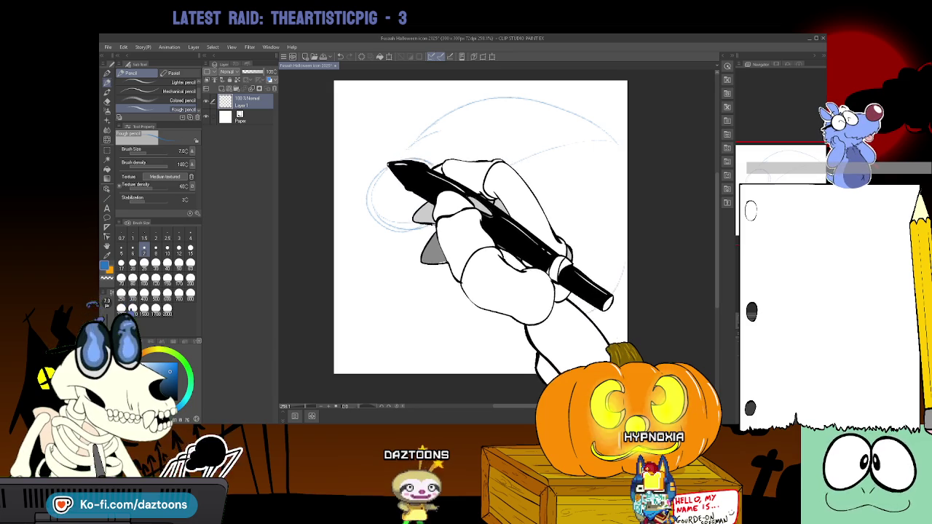
mouse_move(392, 160)
left_mouse_down()
mouse_move(400, 125)
mouse_move(375, 167)
mouse_move(354, 150)
left_mouse_up()
mouse_move(396, 184)
left_mouse_down()
mouse_move(374, 191)
mouse_move(432, 218)
mouse_move(406, 233)
mouse_move(374, 214)
mouse_move(384, 162)
mouse_move(411, 195)
left_mouse_up()
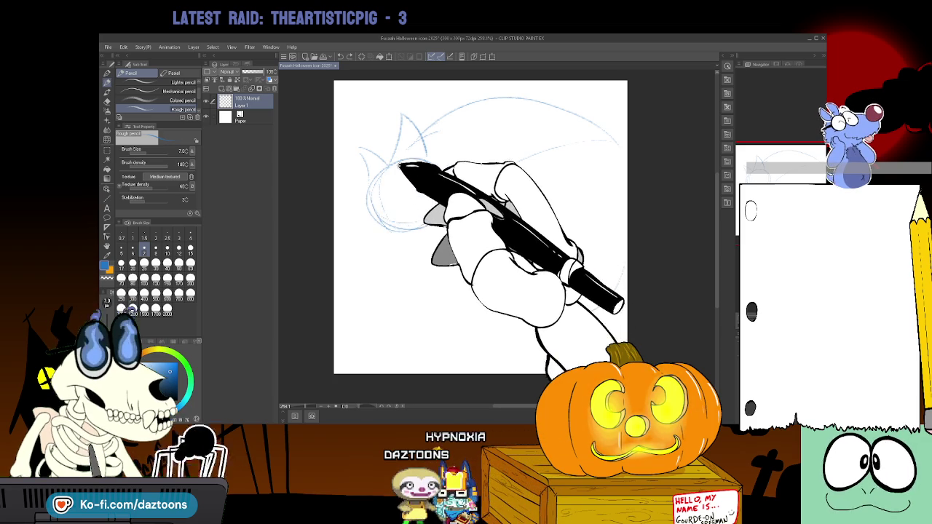
left_click_drag(383, 165, 390, 216)
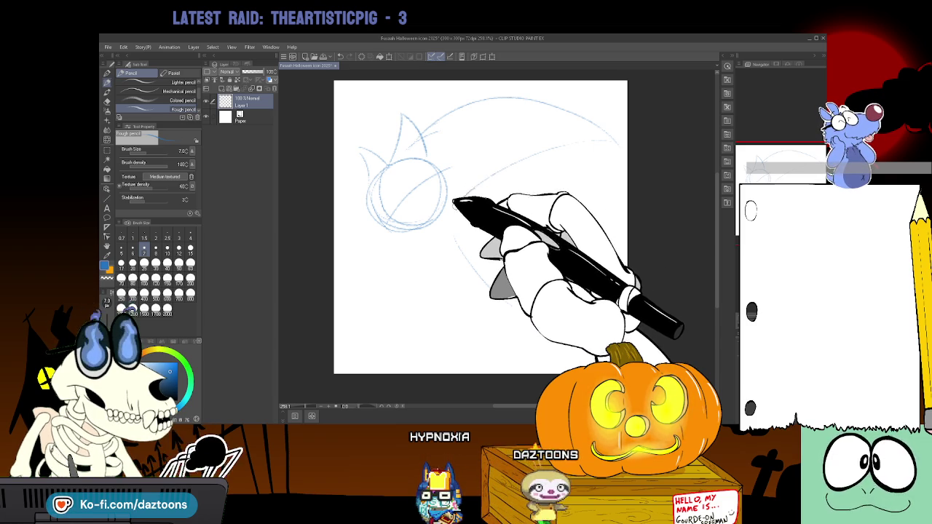
Add inner face curves, sweeping body curves and spiky fur across the top of the head.
left_click_drag(446, 191, 619, 142)
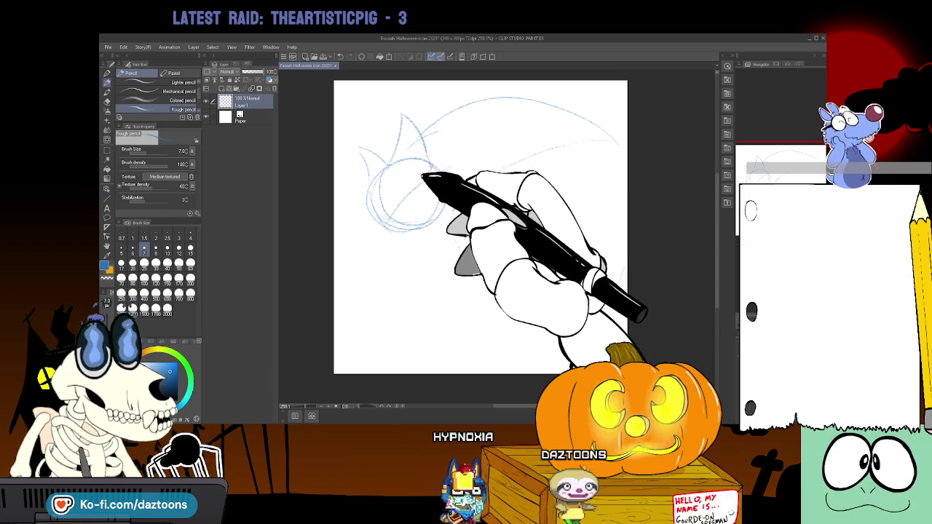
left_click_drag(437, 168, 442, 218)
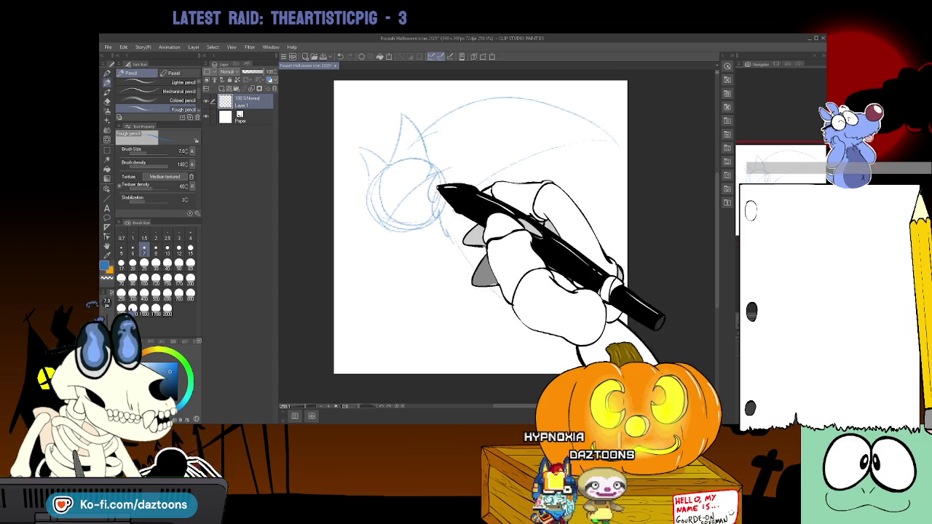
left_click_drag(441, 211, 604, 307)
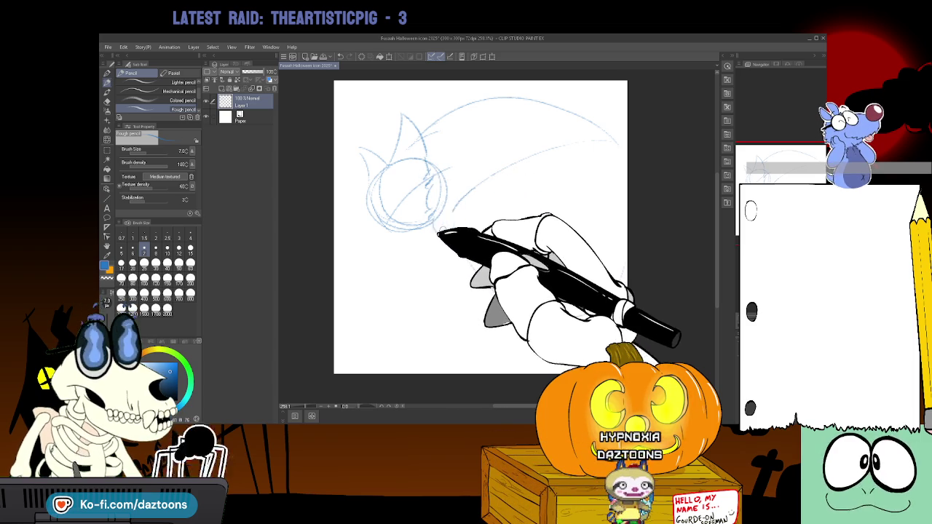
left_click_drag(490, 108, 552, 111)
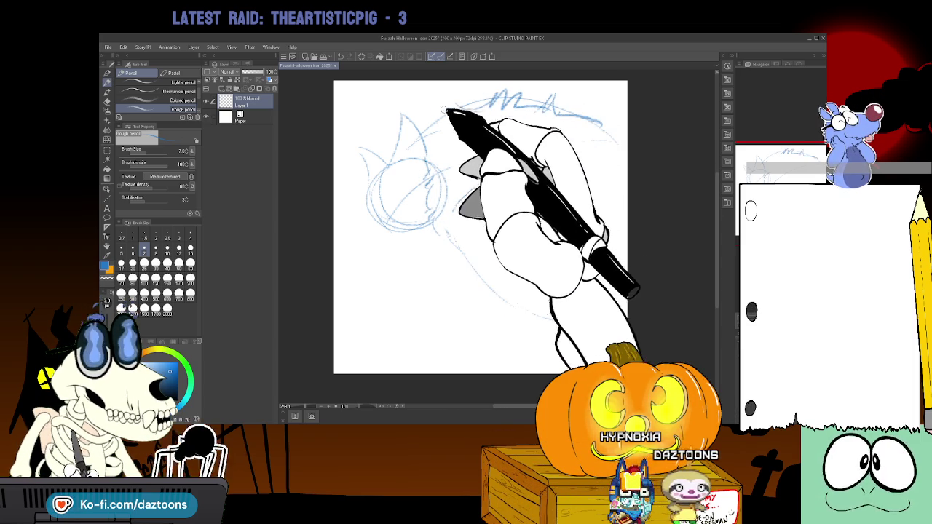
left_click_drag(422, 132, 600, 124)
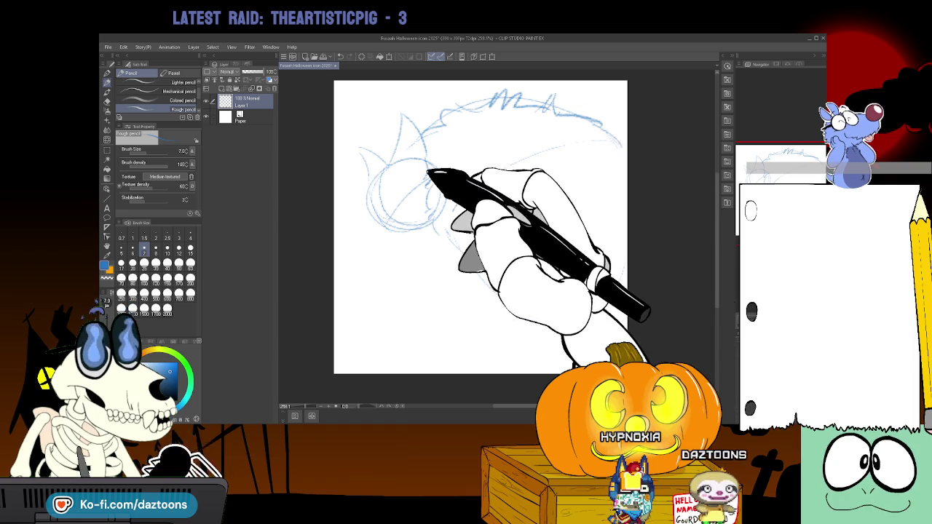
mouse_move(427, 162)
left_mouse_down()
mouse_move(437, 192)
mouse_move(530, 191)
left_mouse_up()
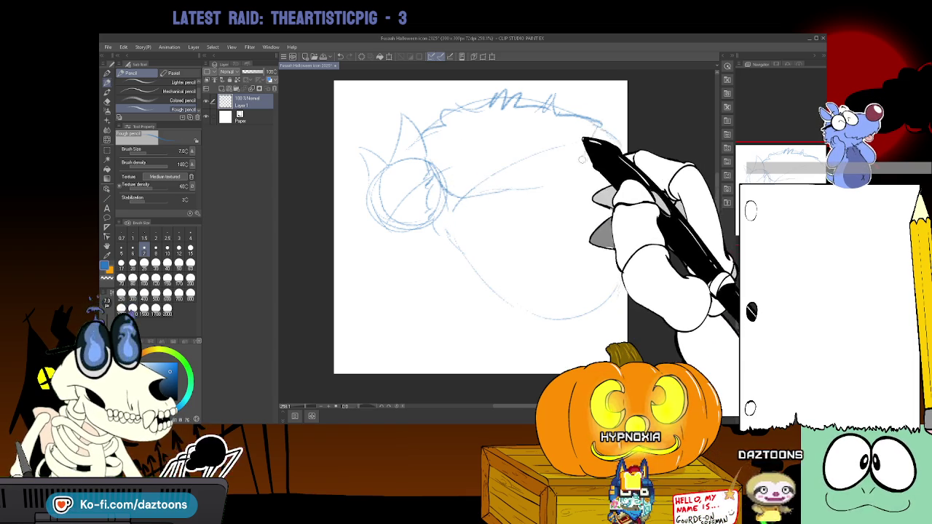
Sketch the jaw line, a stroke below the chin and the first lower-body lines.
mouse_move(590, 125)
left_mouse_down()
mouse_move(578, 168)
mouse_move(623, 298)
left_mouse_up()
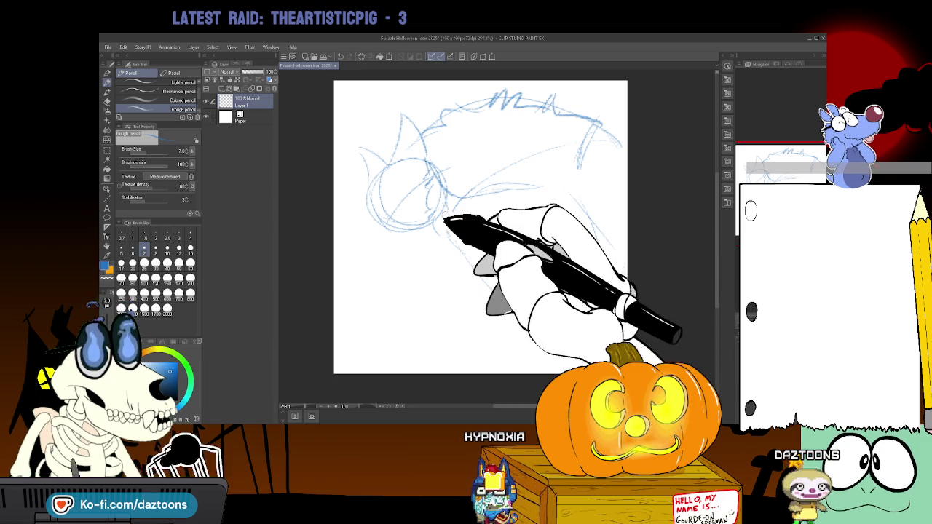
left_click_drag(516, 320, 513, 373)
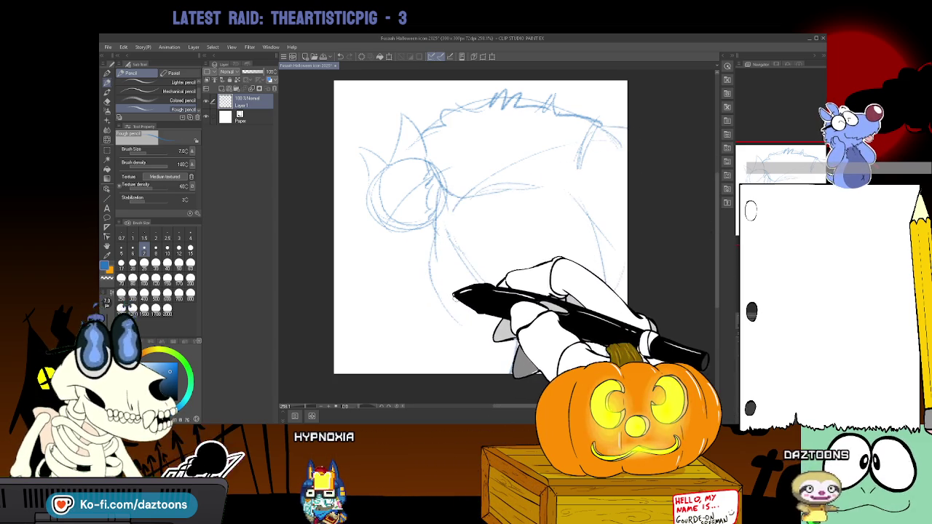
left_click_drag(435, 294, 478, 338)
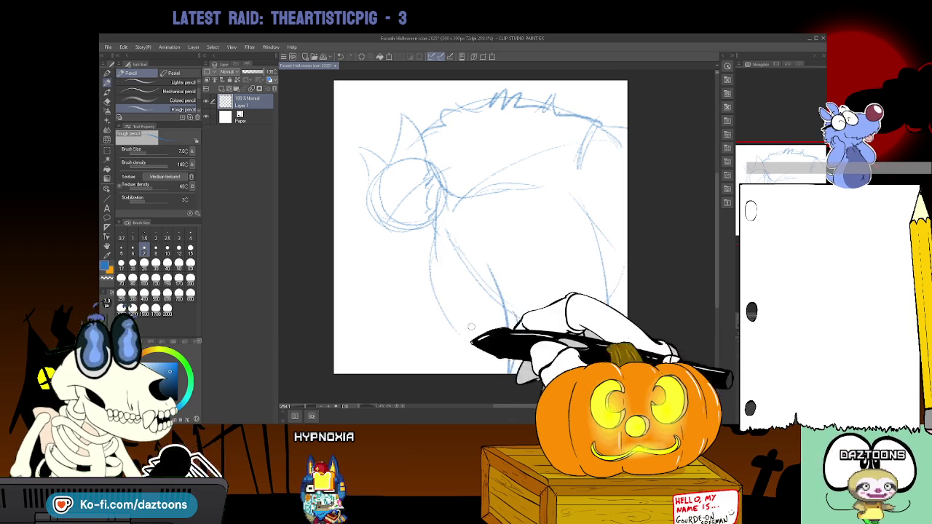
left_click_drag(447, 343, 408, 367)
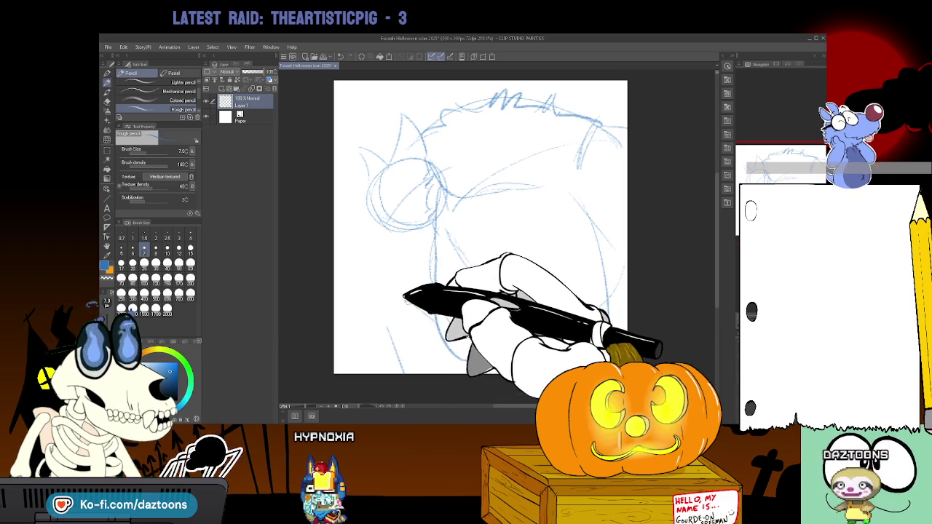
left_click_drag(369, 331, 391, 296)
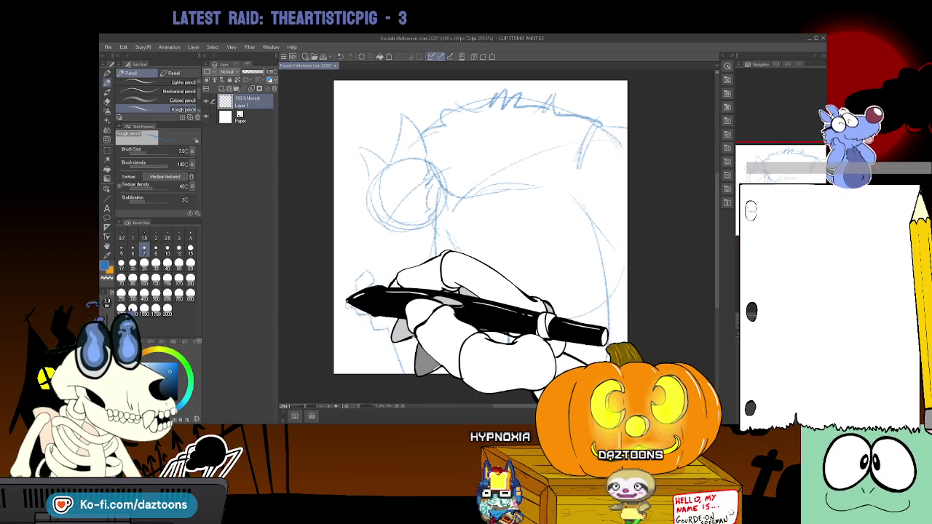
Sketch the clawed hand at lower left, a wavy midsection line and the back's long right curve.
left_click_drag(343, 313, 349, 308)
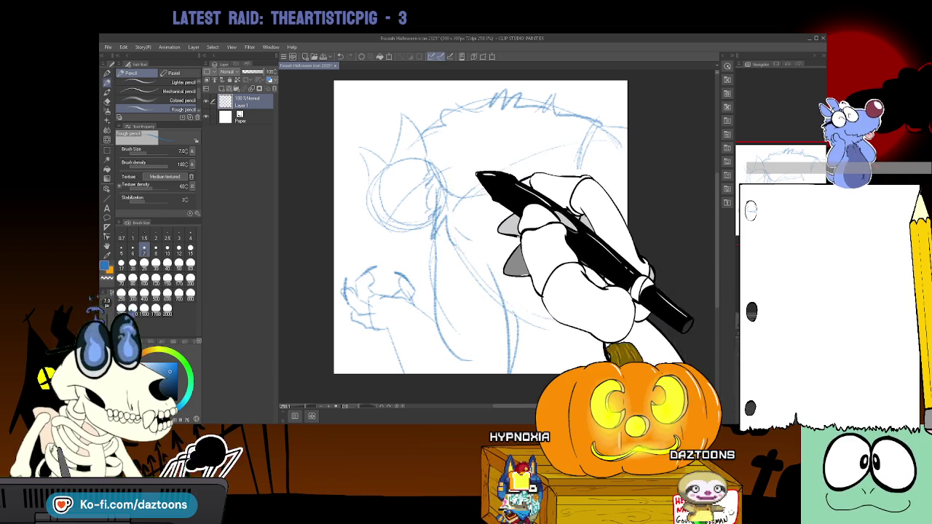
left_click_drag(437, 196, 554, 188)
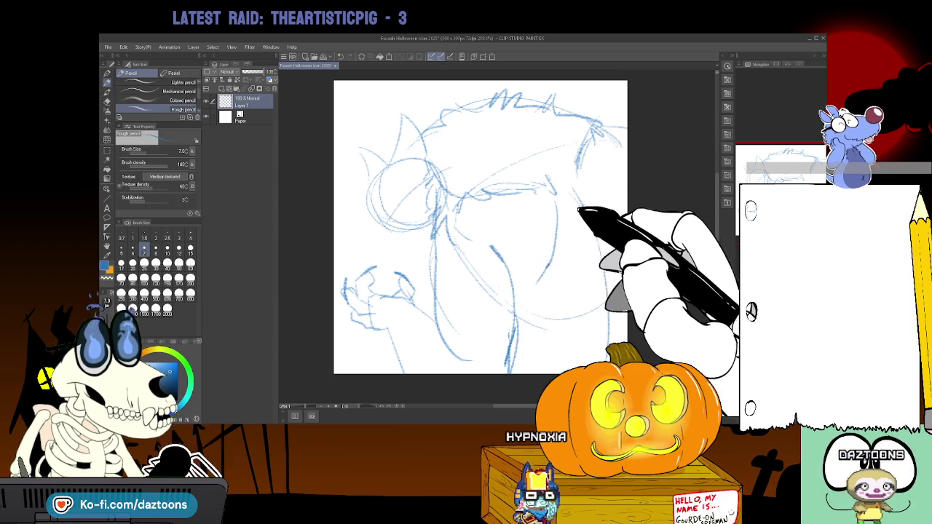
left_click_drag(603, 333, 590, 198)
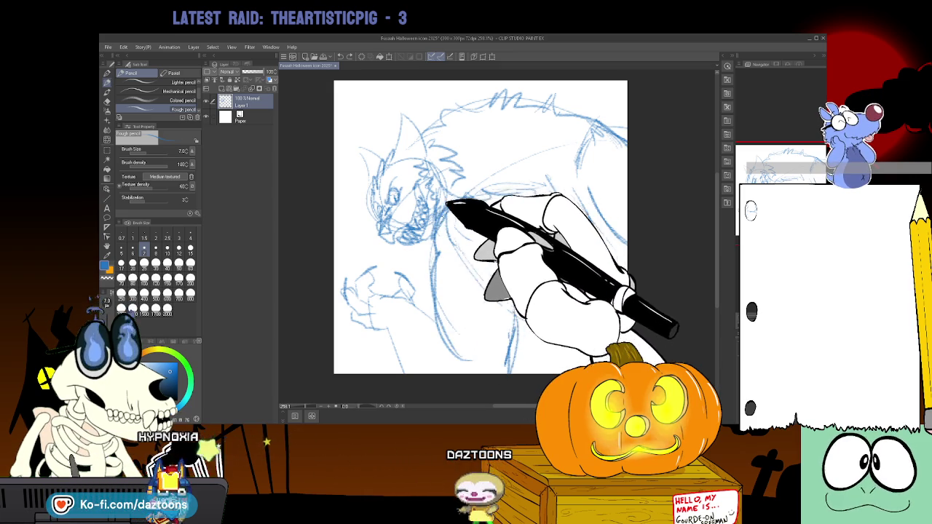
Alternate between the Vector eraser (E) and Rough pencil (P) to rework the body contours.
key("e")
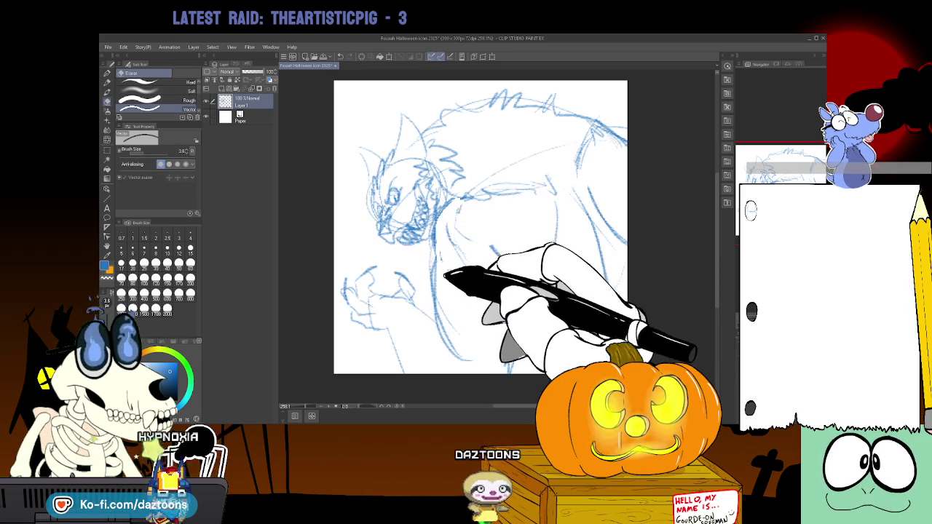
key("p")
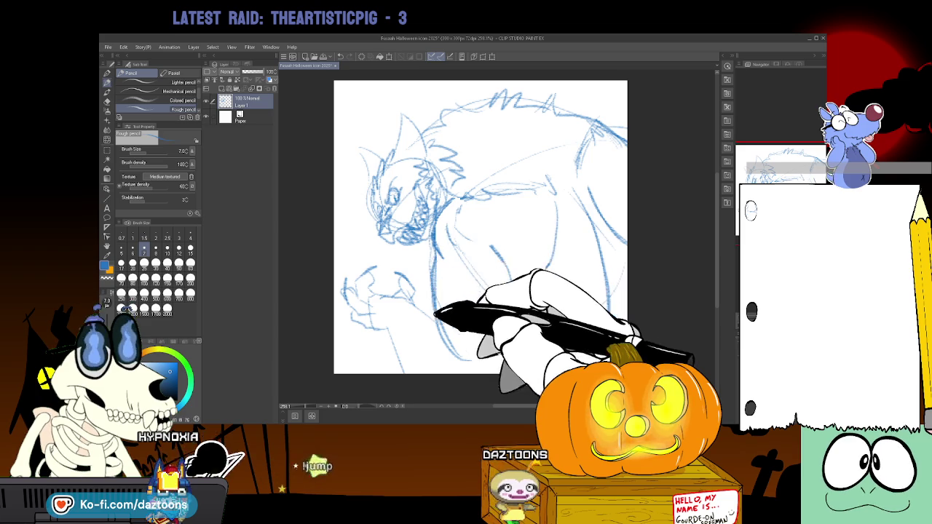
key("e")
key("p")
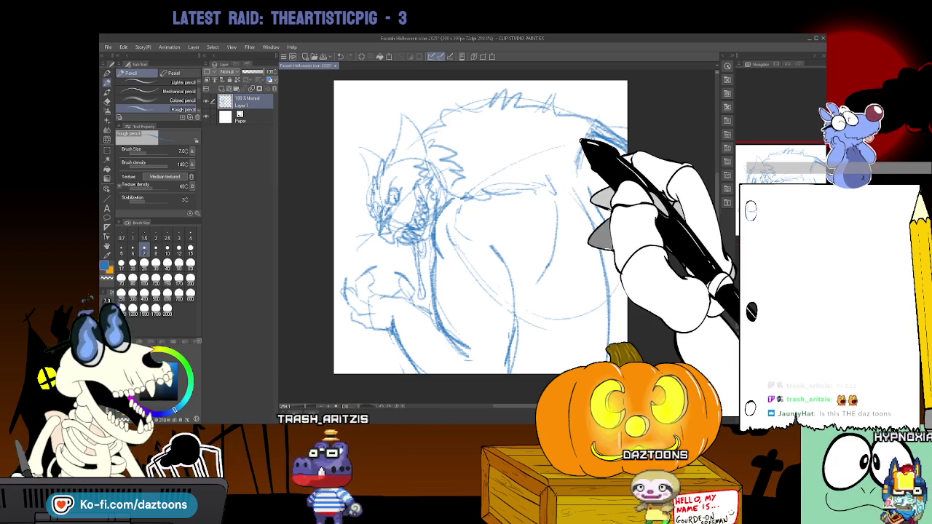
Draw jagged fur spikes along the top of the back and a curve down its right side.
left_click_drag(576, 116, 623, 140)
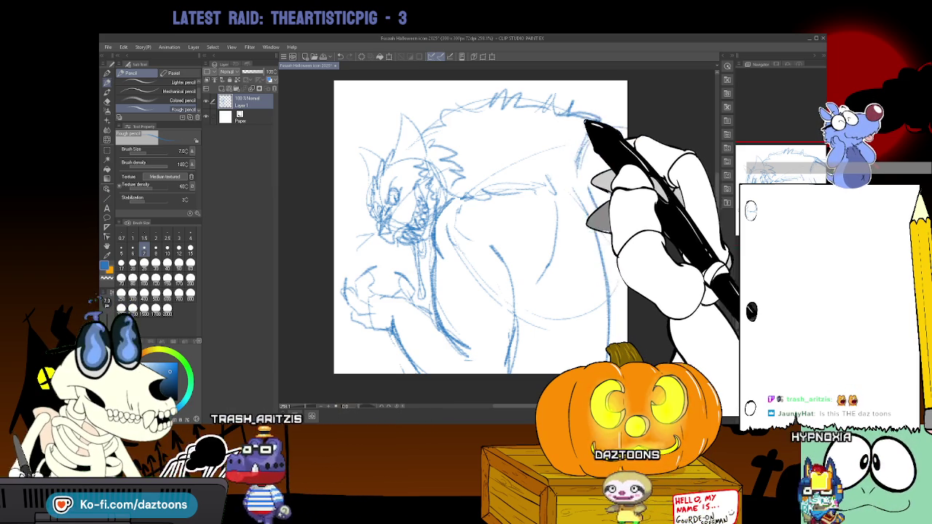
left_click_drag(470, 134, 510, 125)
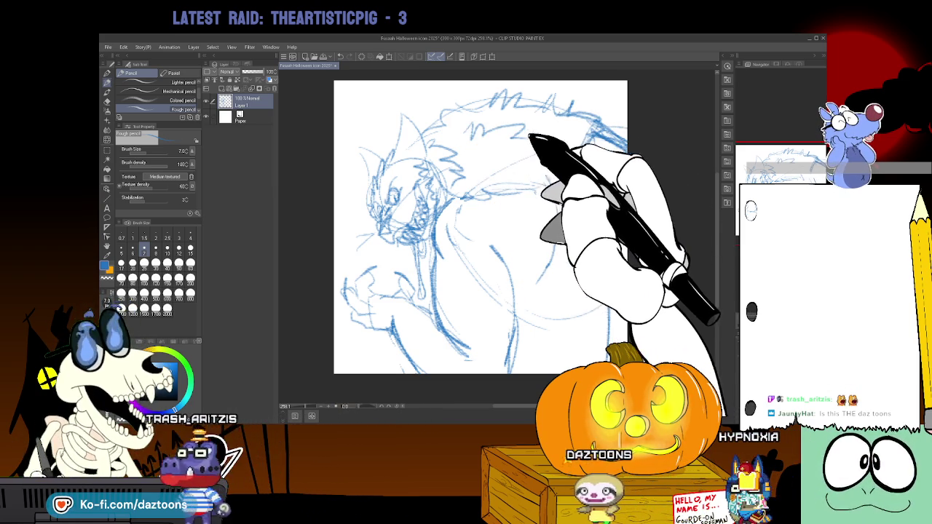
left_click_drag(577, 168, 589, 135)
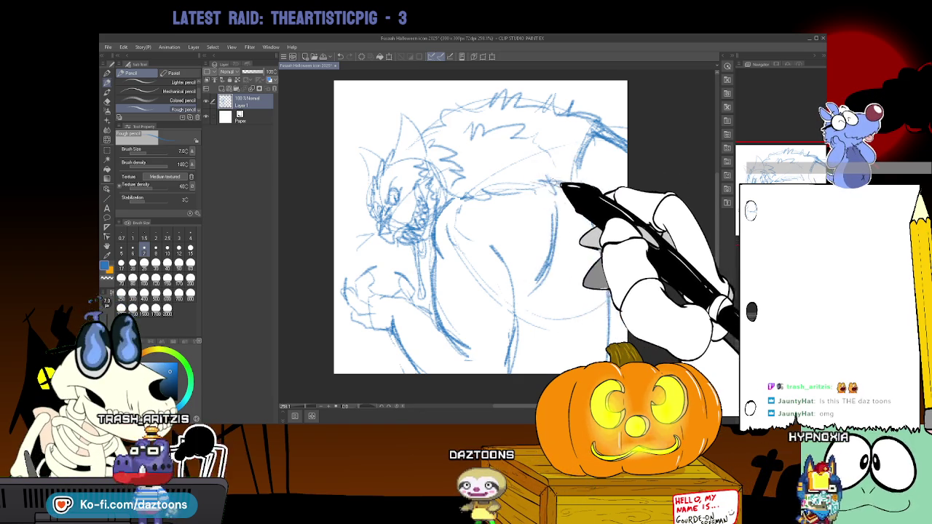
Swap to the eraser and back to the Rough pencil to redraw darker head, ear and claw lines.
key("e")
key("p")
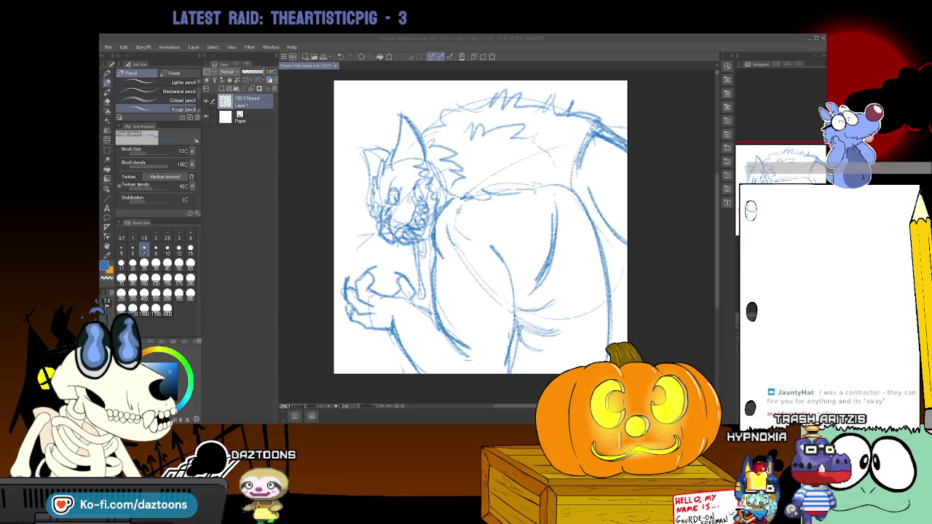
Return to the canvas, zoom in, and alternate eraser and Rough pencil to touch up the snarling face.
key("alt+Tab")
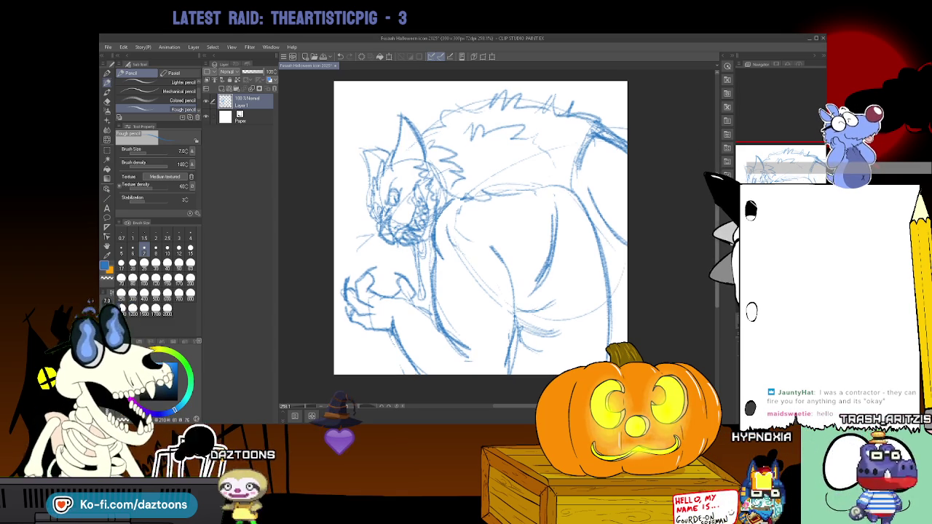
scroll(481, 233, "up", 2)
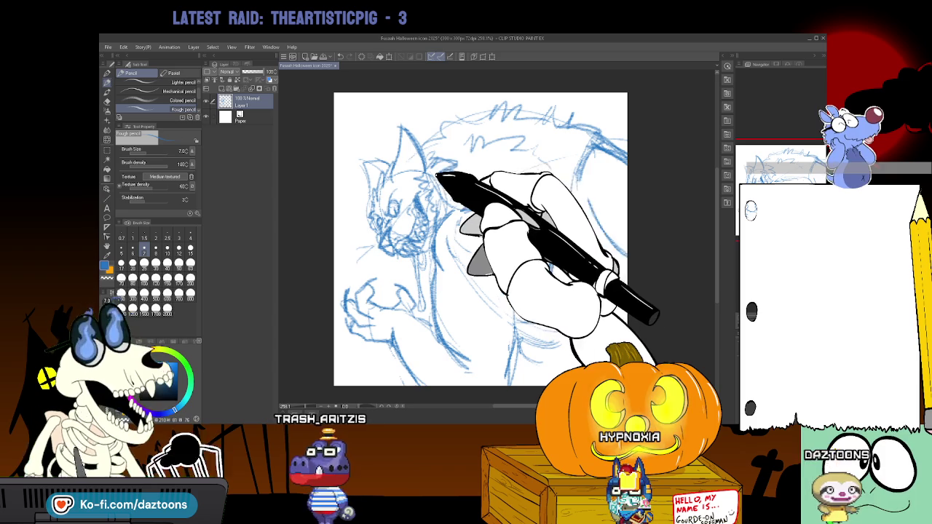
key("e")
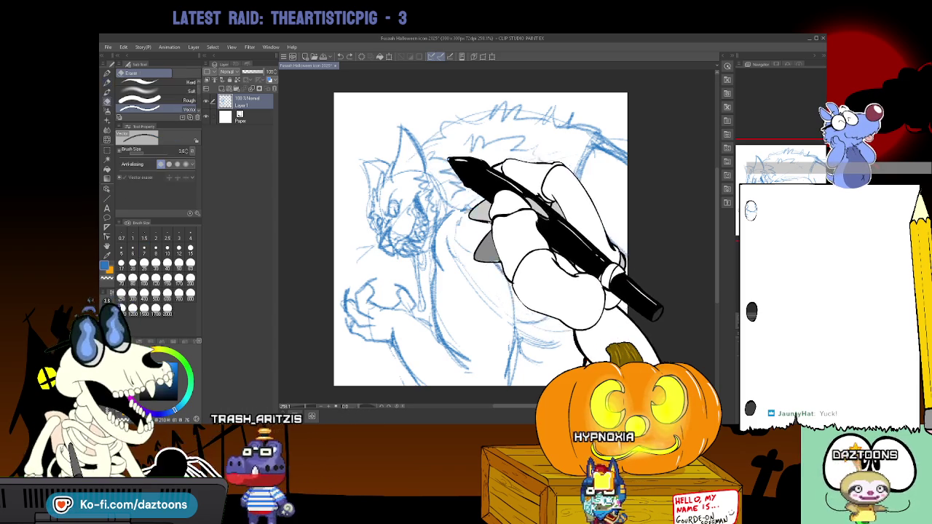
key("p")
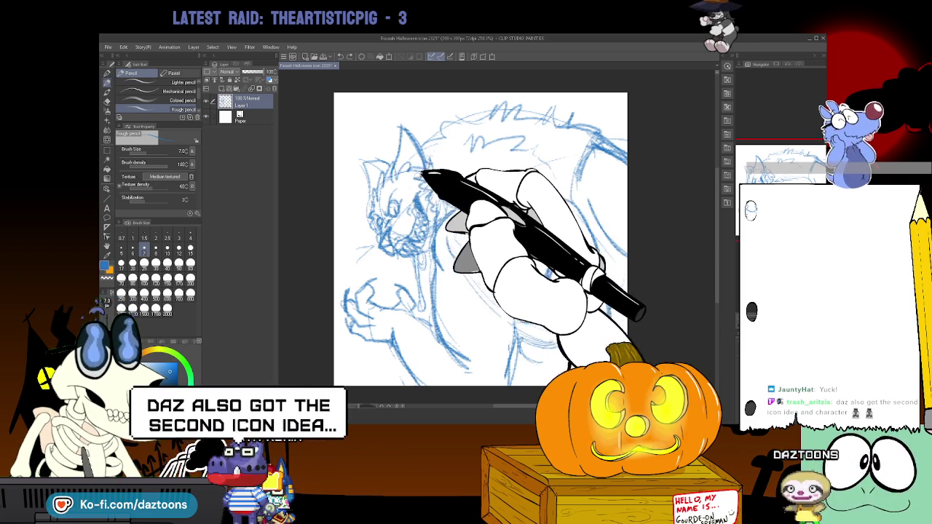
key("e")
key("p")
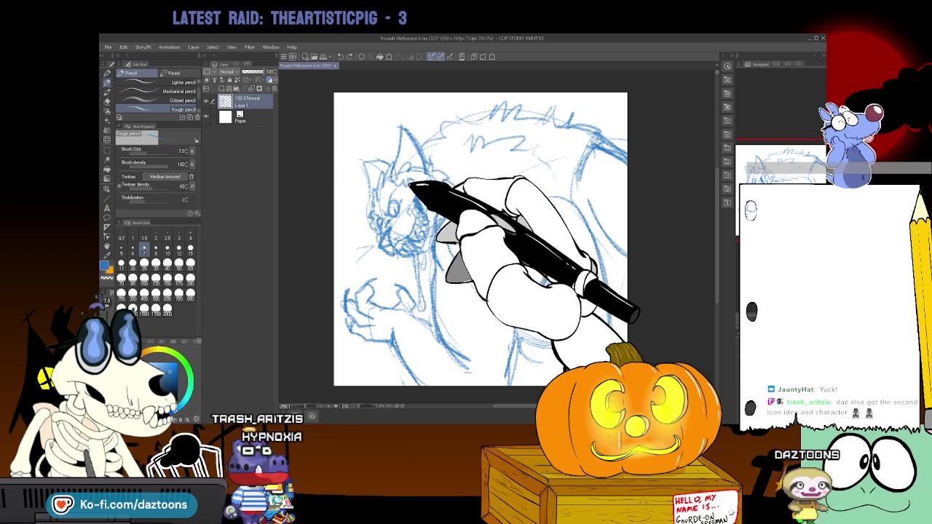